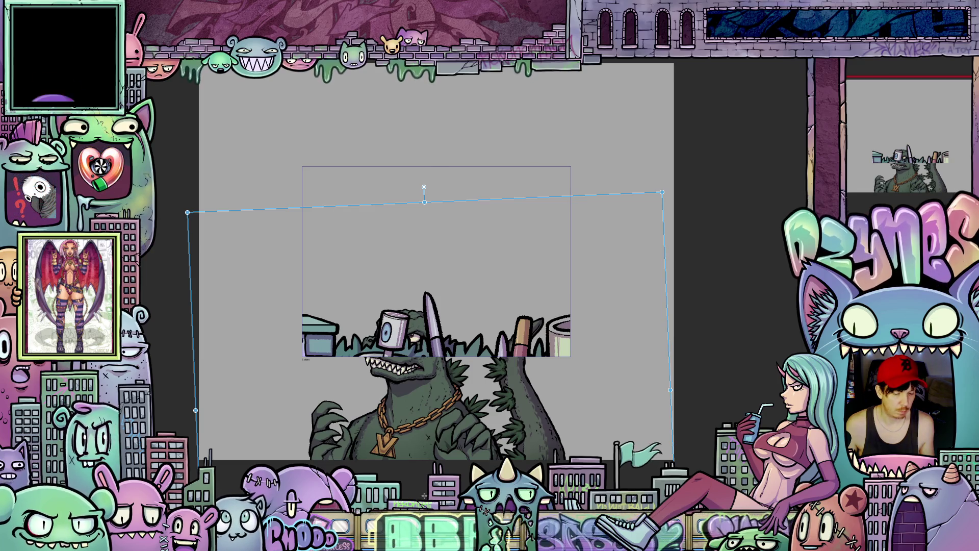
Undo the kaiju's tilt and offset so it sits upright inside its frame.
{"action": "key", "text": "ctrl+z"}
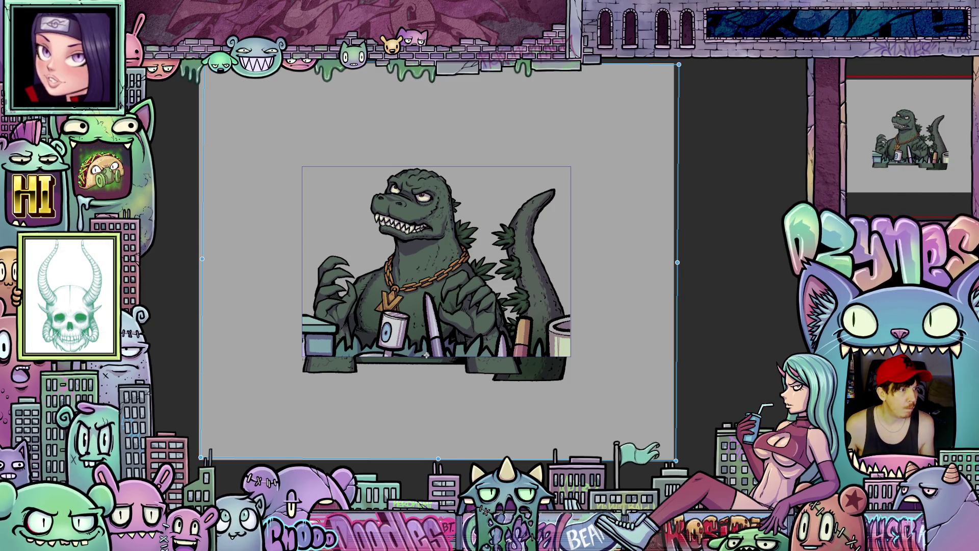
Toggle between the closed-mouth and roaring heads, ending on the open-mouth roar with pink tongue.
{"action": "key", "text": "ctrl+z"}
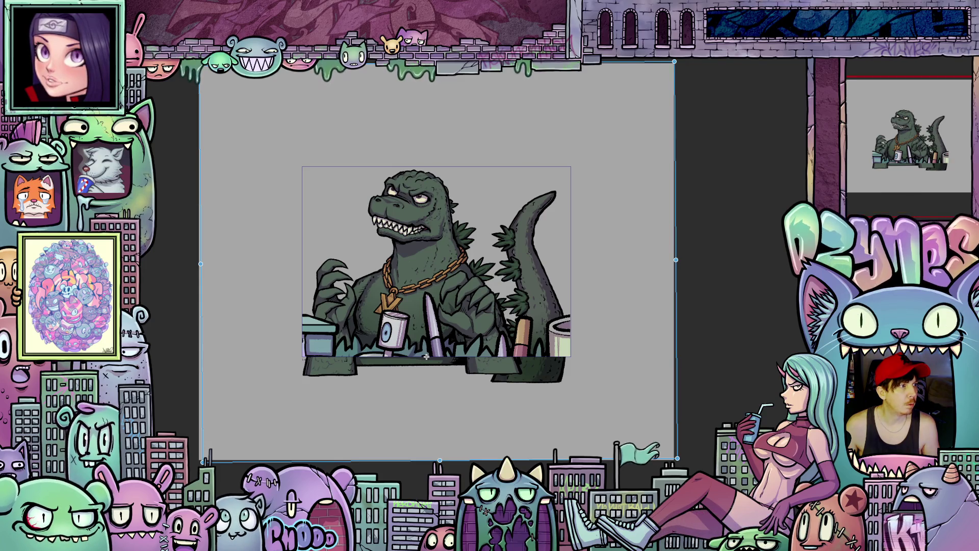
{"action": "key", "text": "Escape"}
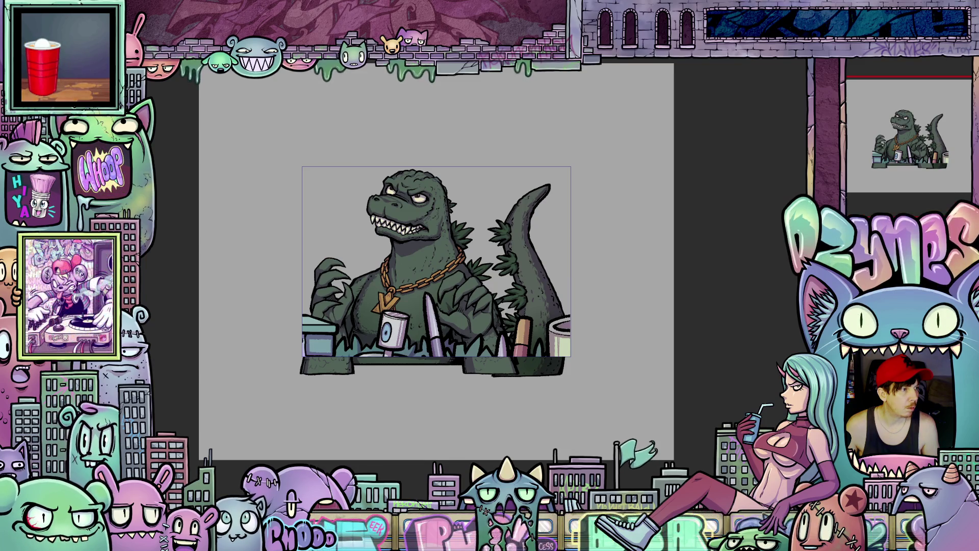
{"action": "key", "text": "ctrl+z"}
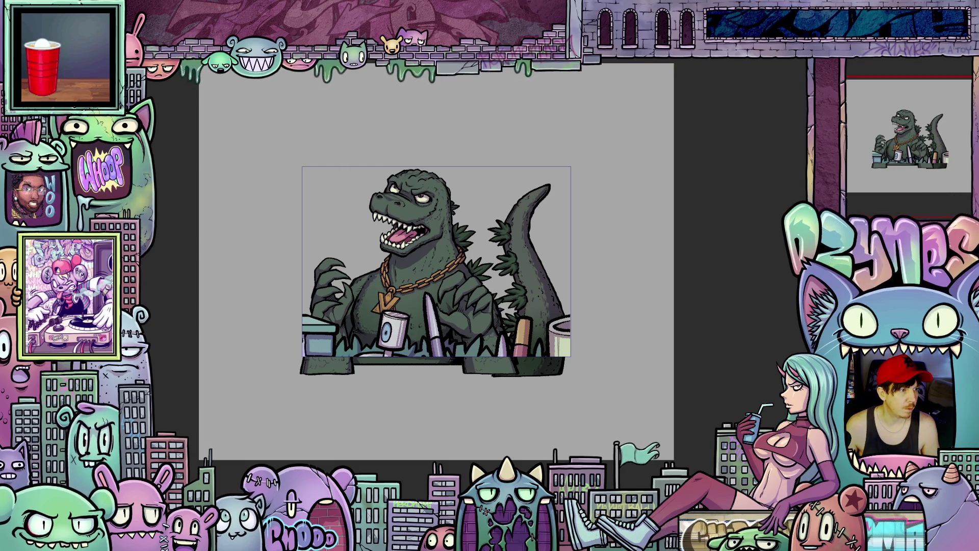
{"action": "key", "text": "ctrl+shift+z"}
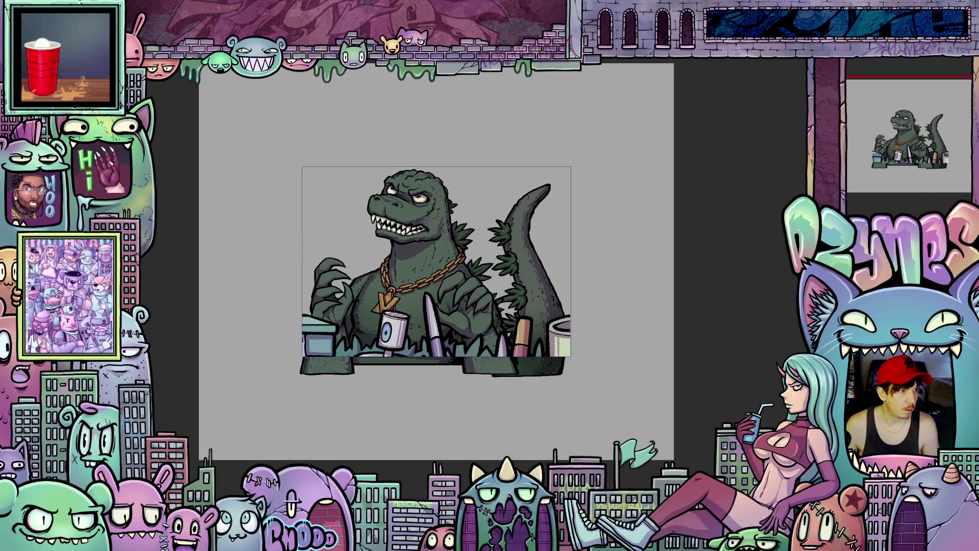
{"action": "key", "text": "ctrl+z"}
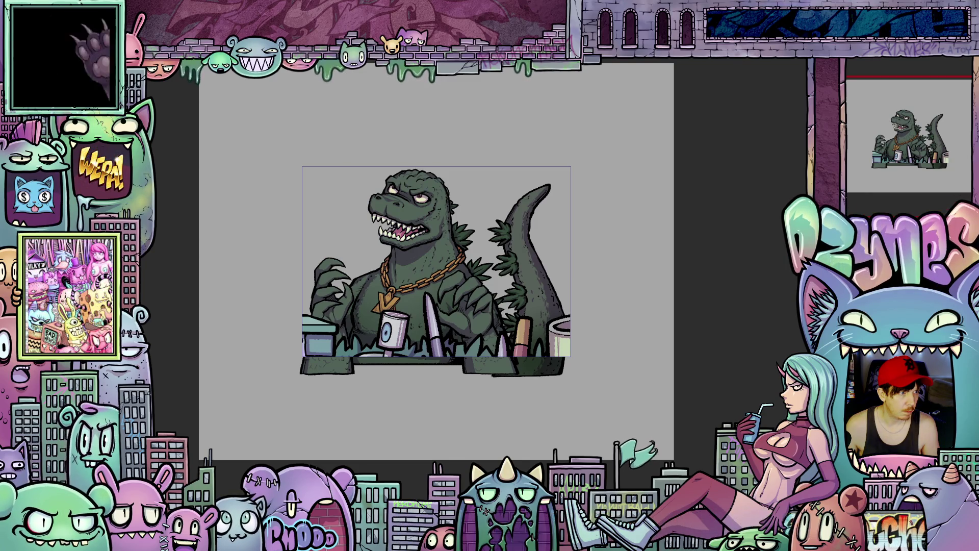
{"action": "key", "text": "ctrl+z"}
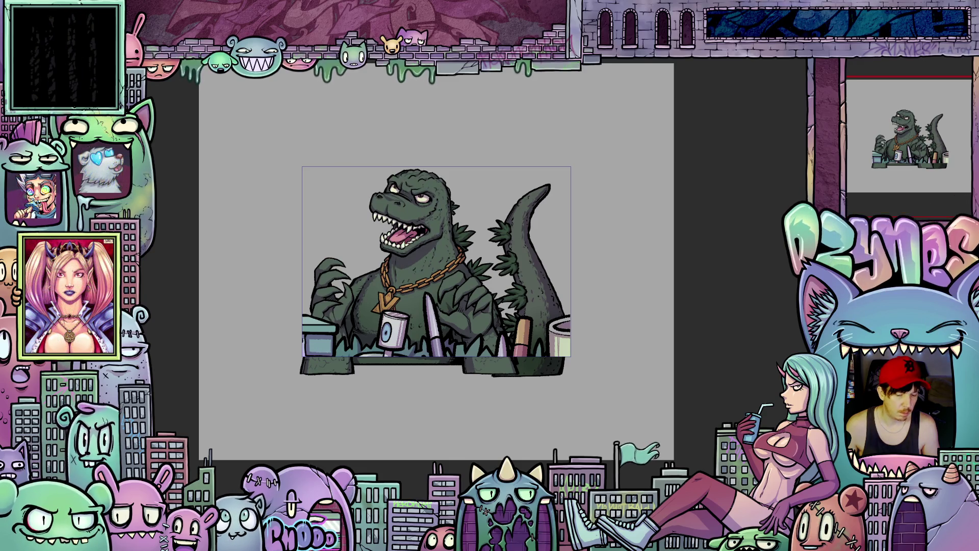
{"action": "key", "text": "ctrl+shift+z"}
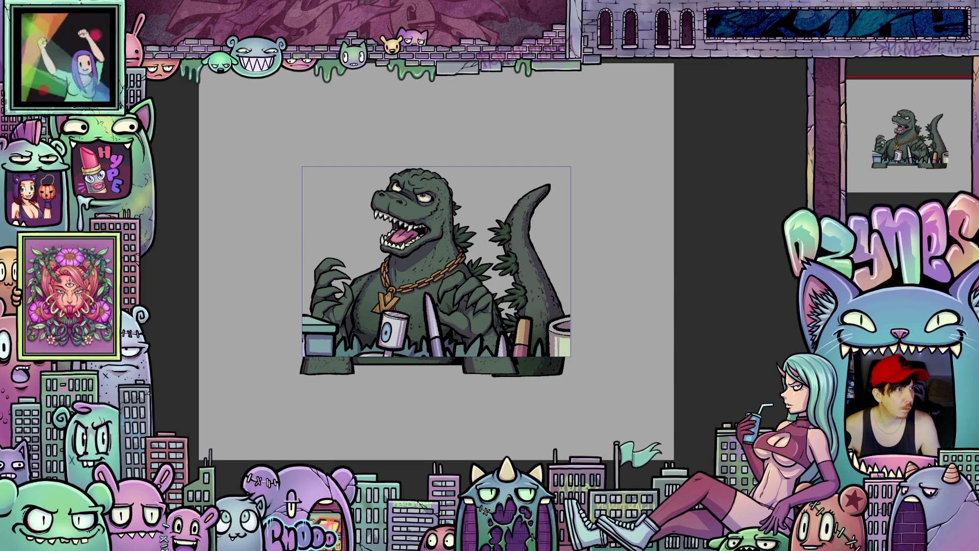
Enter Free Transform on the Godzilla layer.
{"action": "key", "text": "ctrl+t"}
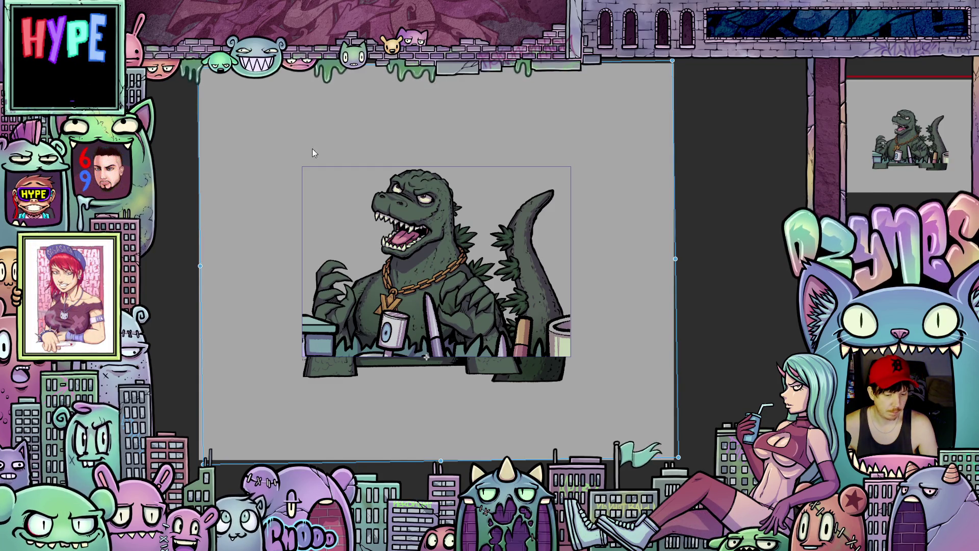
Zoom in on the kaiju artwork and click the desk area of the canvas.
{"action": "scroll", "coordinate": [439, 334], "scroll_direction": "up", "scroll_amount": 1}
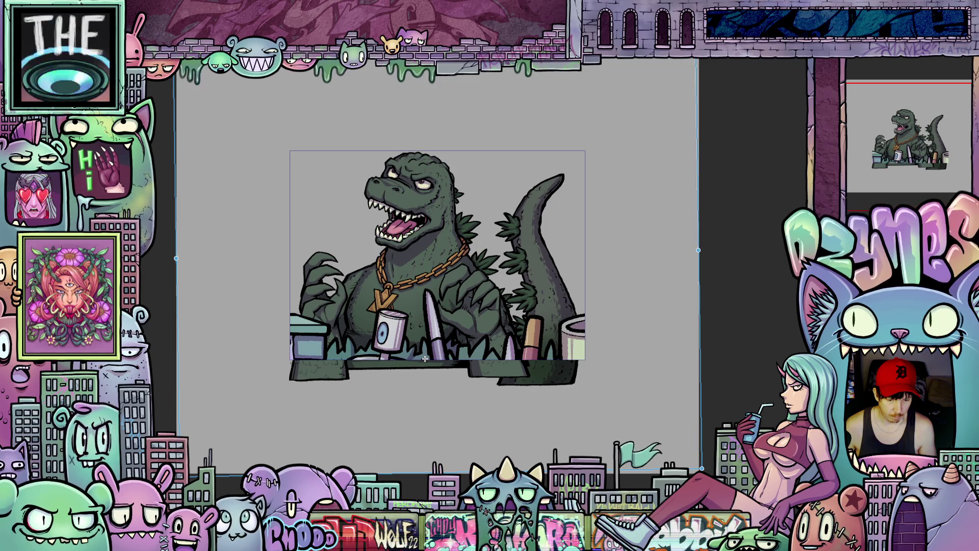
{"action": "left_click", "coordinate": [425, 359]}
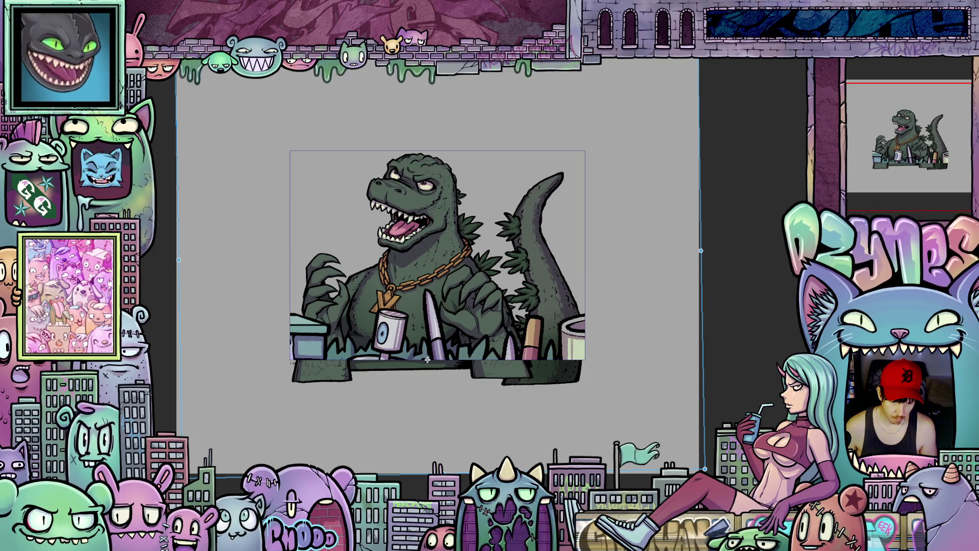
Lower the kaiju layer about 3 pixels, then step back through its resulting poses.
{"action": "left_click_drag", "start_coordinate": [427, 360], "coordinate": [427, 361]}
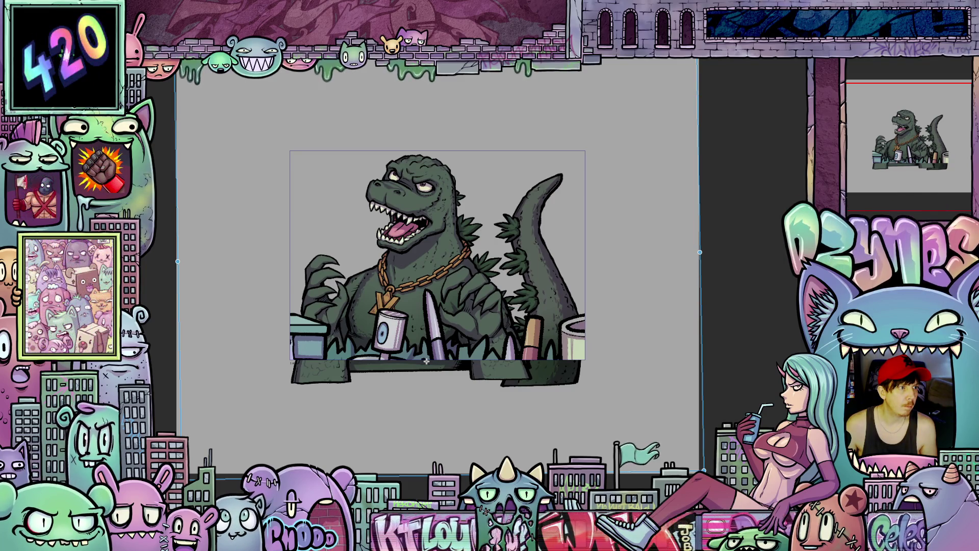
{"action": "key", "text": "ctrl+z"}
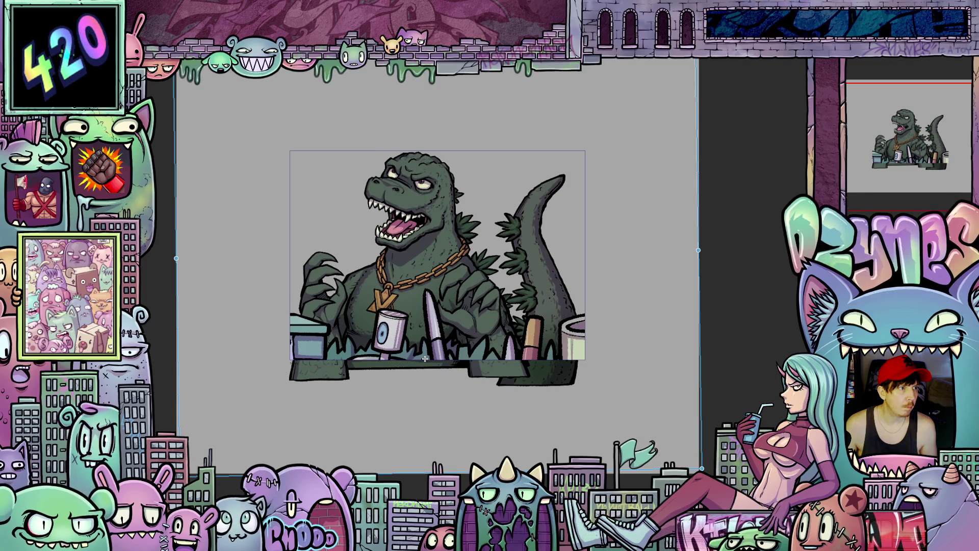
{"action": "key", "text": "ctrl+z"}
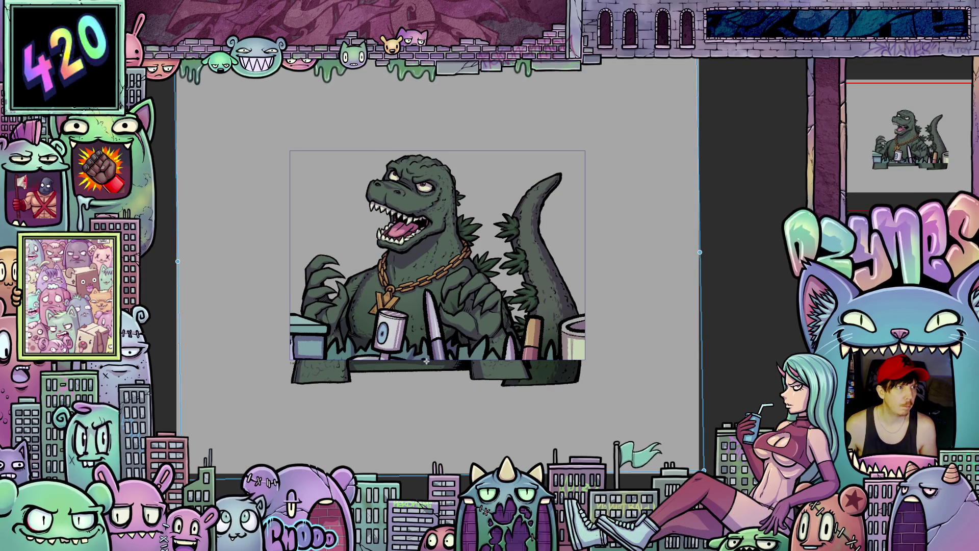
{"action": "key", "text": "ctrl+z"}
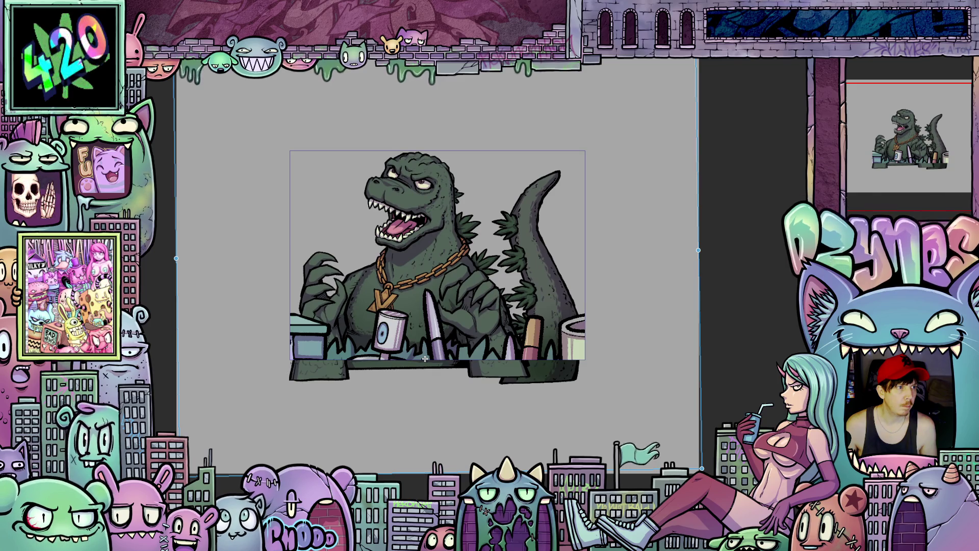
{"action": "key", "text": "ctrl+z"}
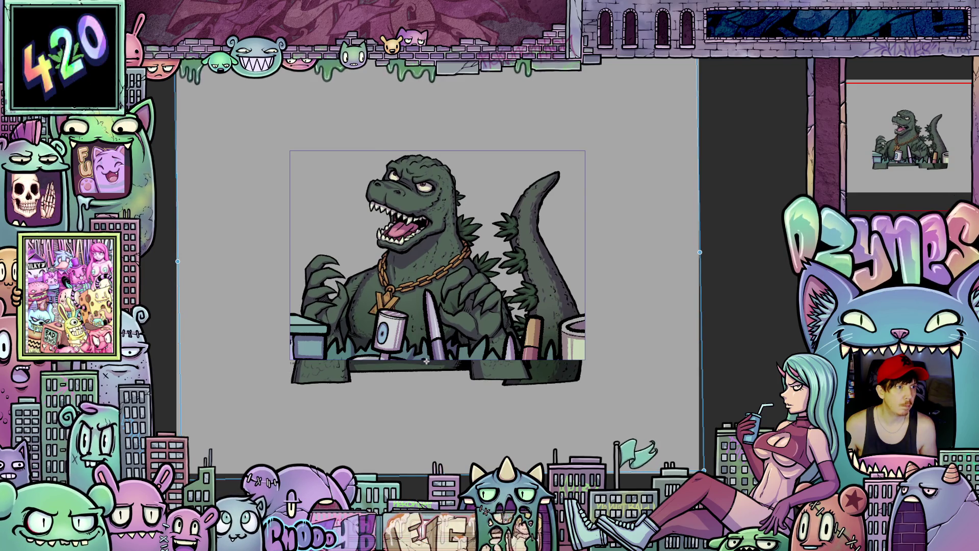
{"action": "key", "text": "ctrl+z"}
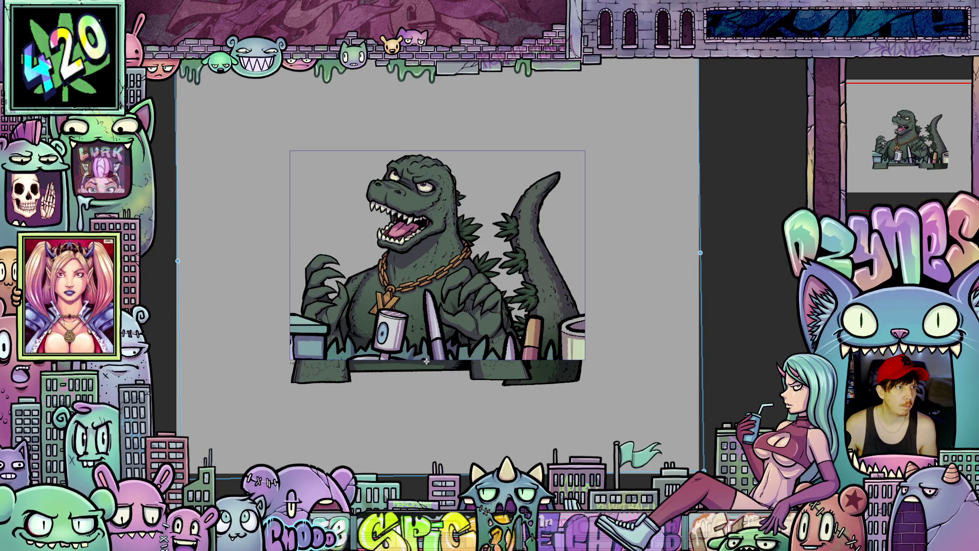
{"action": "key", "text": "ctrl+z"}
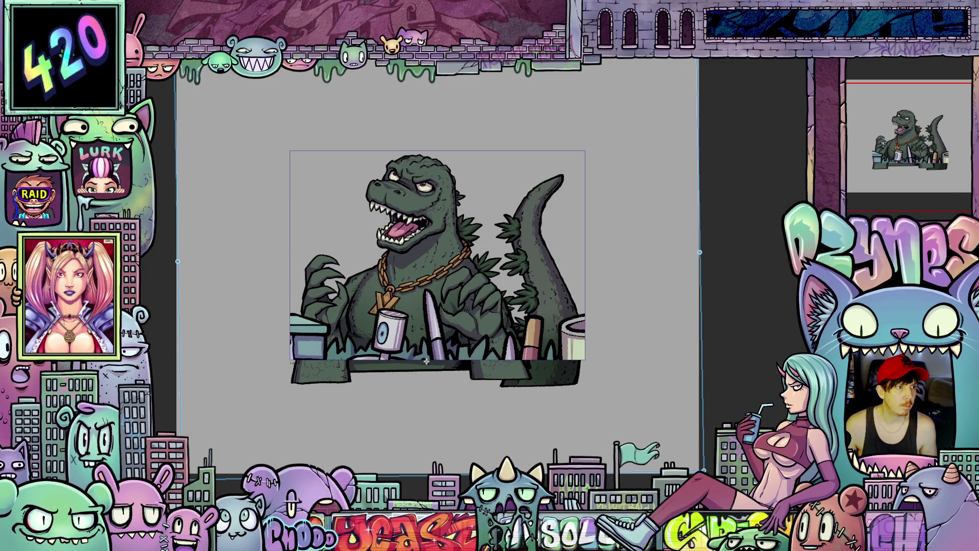
{"action": "key", "text": "ctrl+z"}
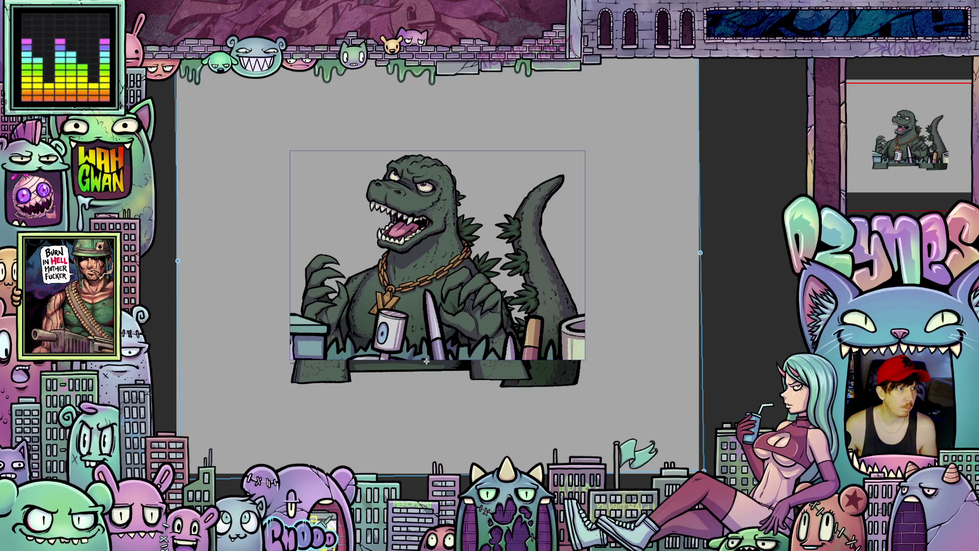
Nudge the kaiju layer up-left, back down-right, and try a slight clockwise rotation.
{"action": "left_click_drag", "start_coordinate": [426, 361], "coordinate": [424, 359]}
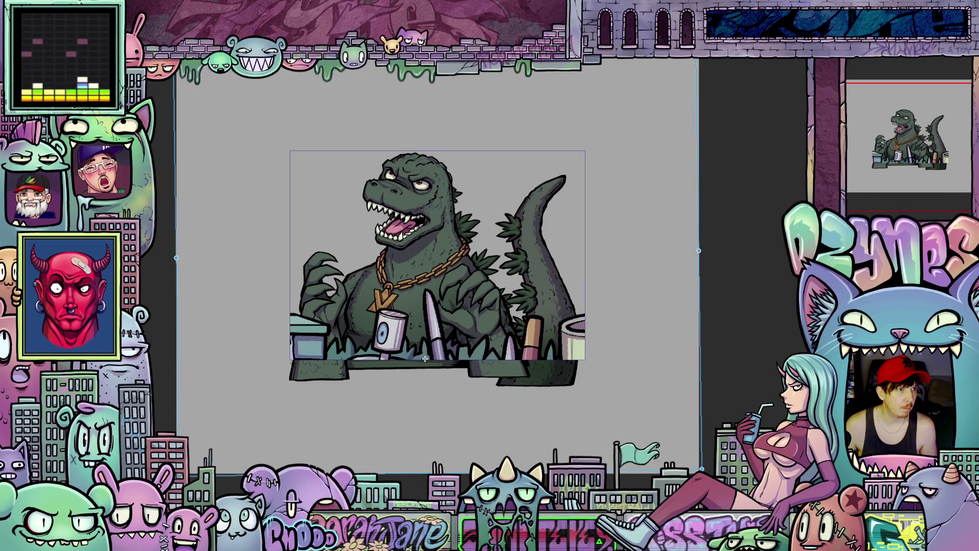
{"action": "left_click_drag", "start_coordinate": [425, 358], "coordinate": [426, 361]}
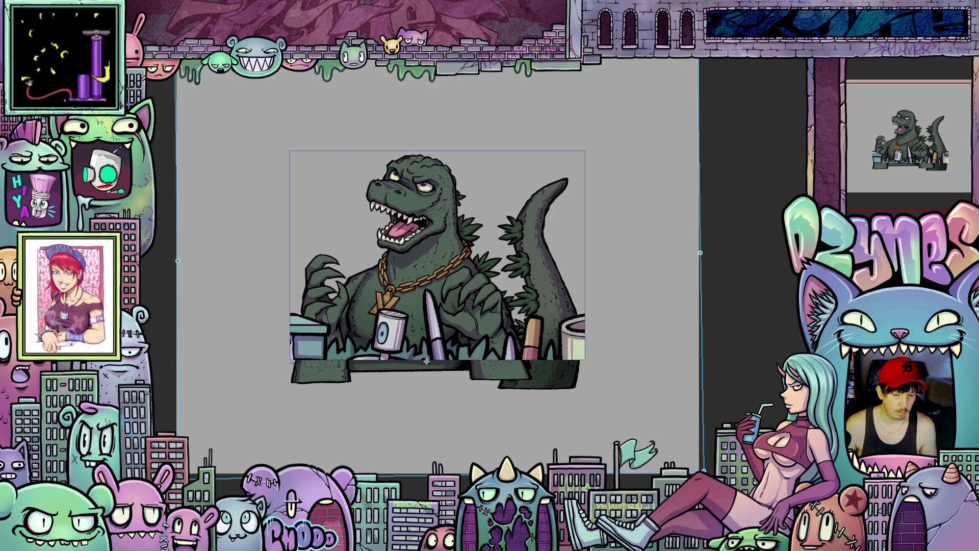
{"action": "left_click_drag", "start_coordinate": [426, 361], "coordinate": [426, 361]}
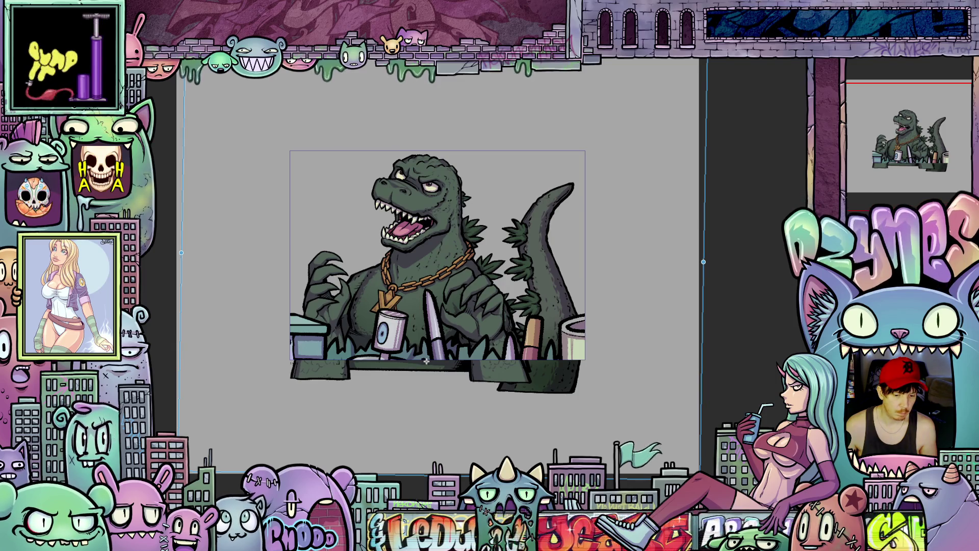
Undo seven adjustments, then tilt the kaiju artwork slightly clockwise.
{"action": "key", "text": "ctrl+z"}
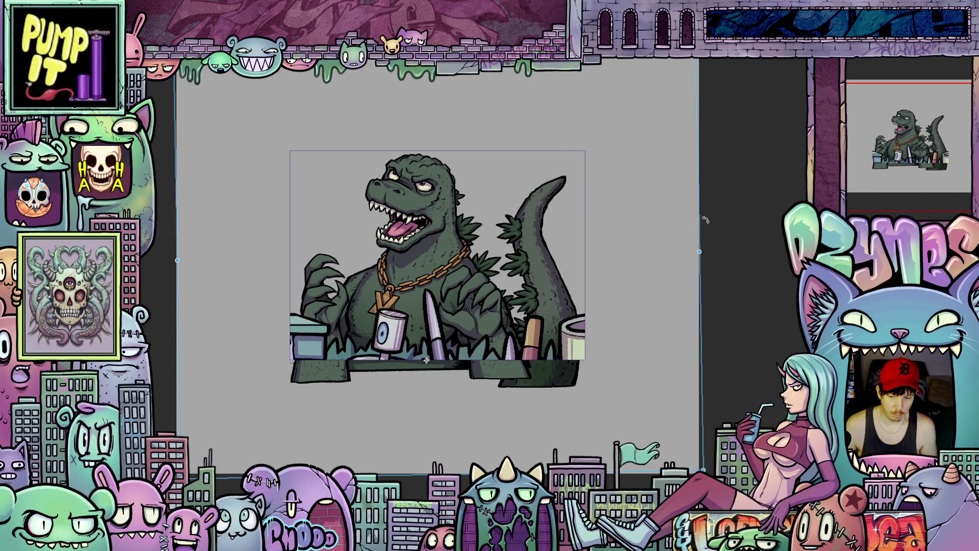
{"action": "key", "text": "ctrl+z"}
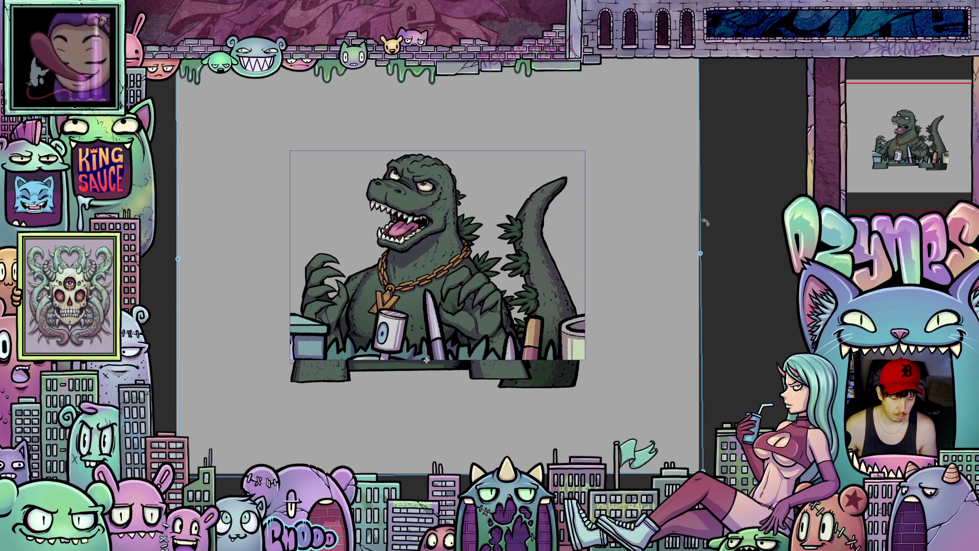
{"action": "key", "text": "ctrl+z"}
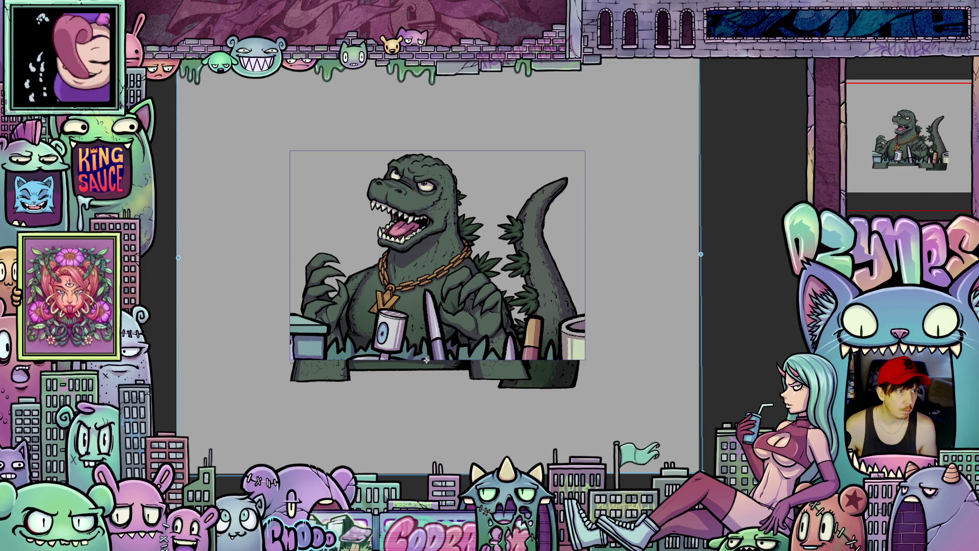
{"action": "key", "text": "ctrl+z"}
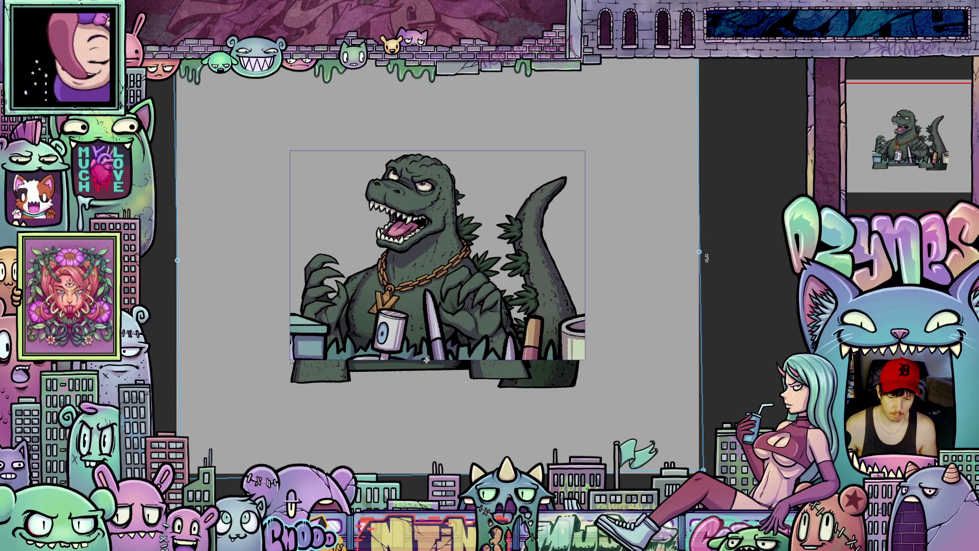
{"action": "key", "text": "ctrl+z"}
{"action": "key", "text": "ctrl+z"}
{"action": "key", "text": "ctrl+z"}
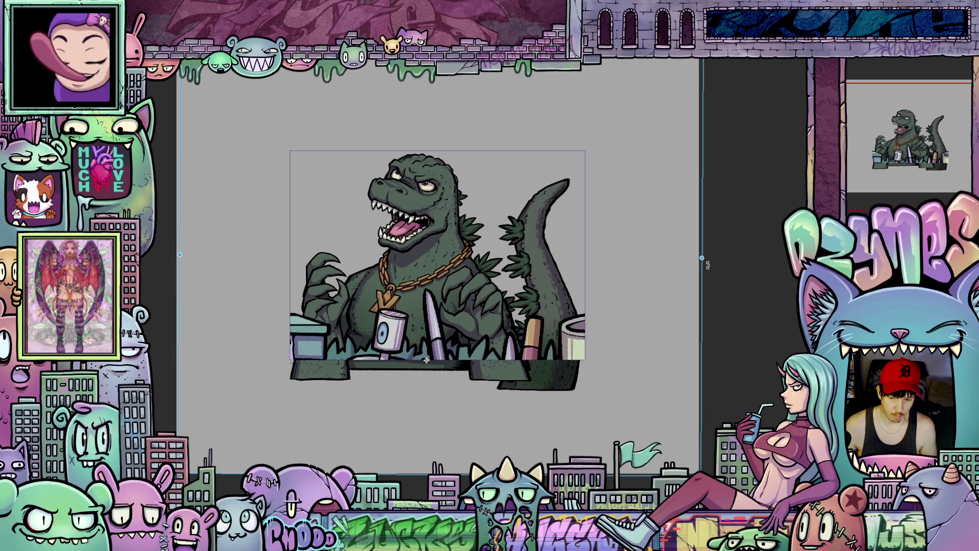
{"action": "key", "text": "ctrl+z"}
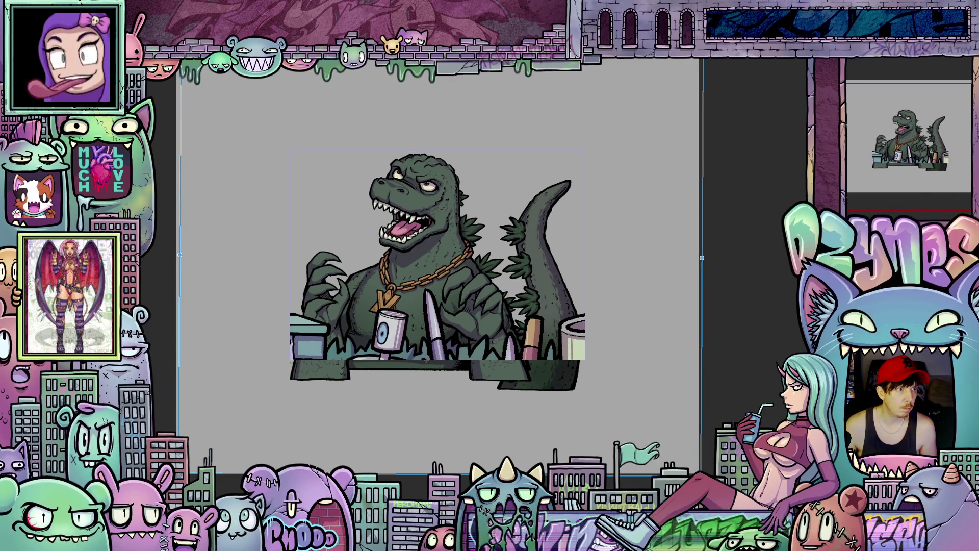
{"action": "key", "text": "ctrl+z"}
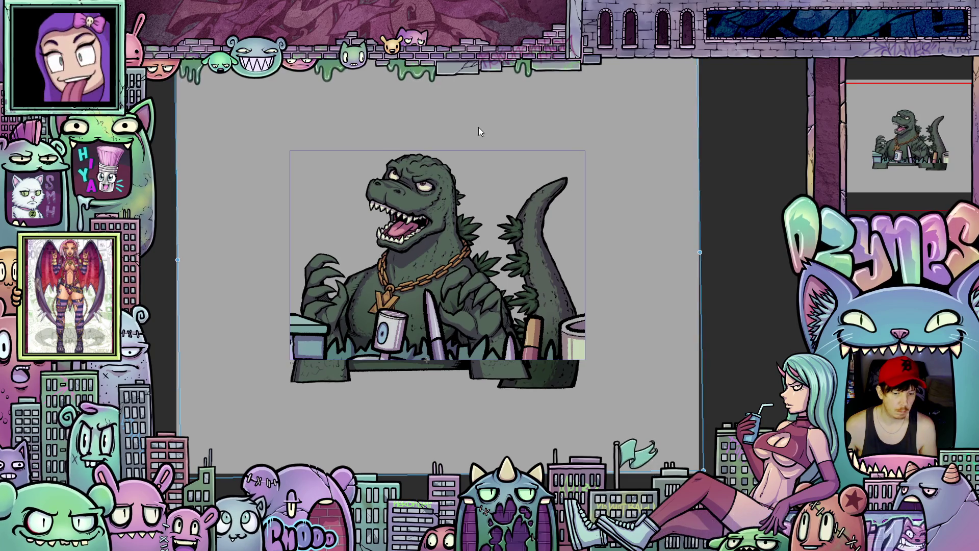
{"action": "left_click_drag", "start_coordinate": [707, 305], "coordinate": [708, 311]}
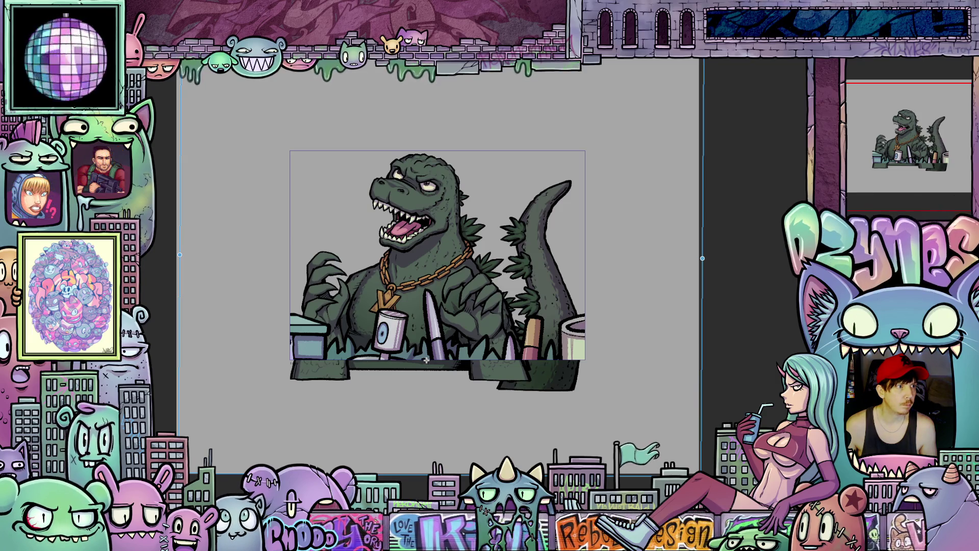
Cancel the slight rotation so the kaiju sits level, then switch to the hail video.
{"action": "left_click_drag", "start_coordinate": [426, 360], "coordinate": [426, 360]}
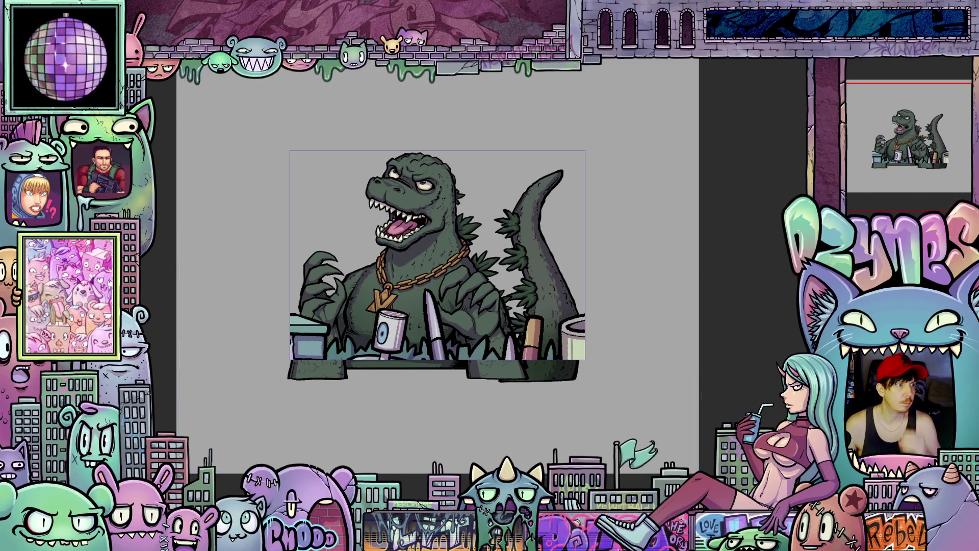
{"action": "key", "text": "Escape"}
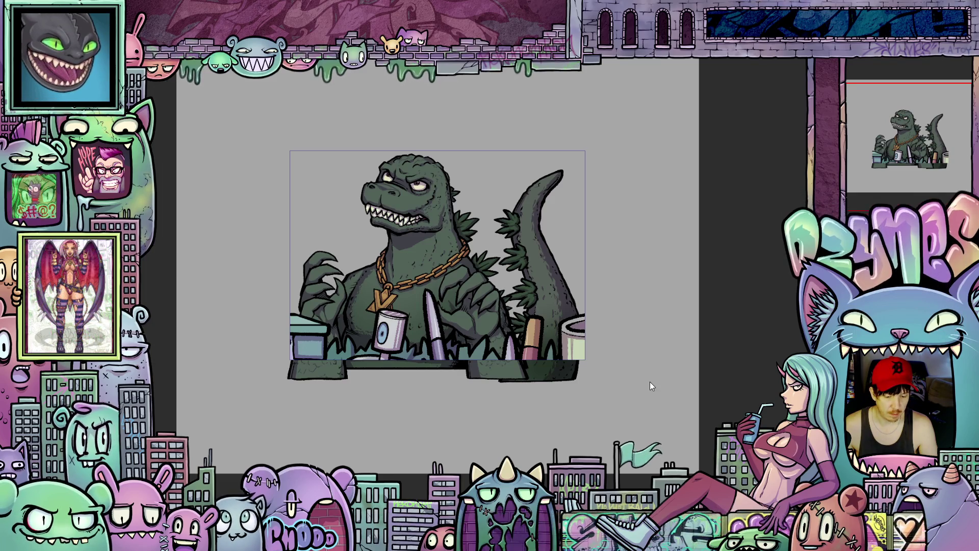
{"action": "key", "text": "alt+Tab"}
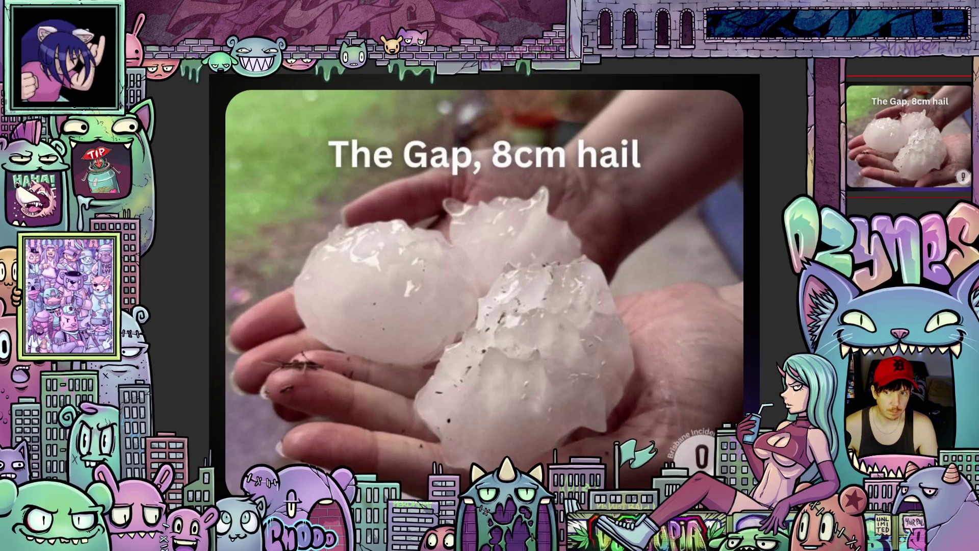
Close Illustration2 without saving, then close Illustration and answer its save prompt.
{"action": "key", "text": "ctrl+w"}
{"action": "left_click", "coordinate": [506, 212]}
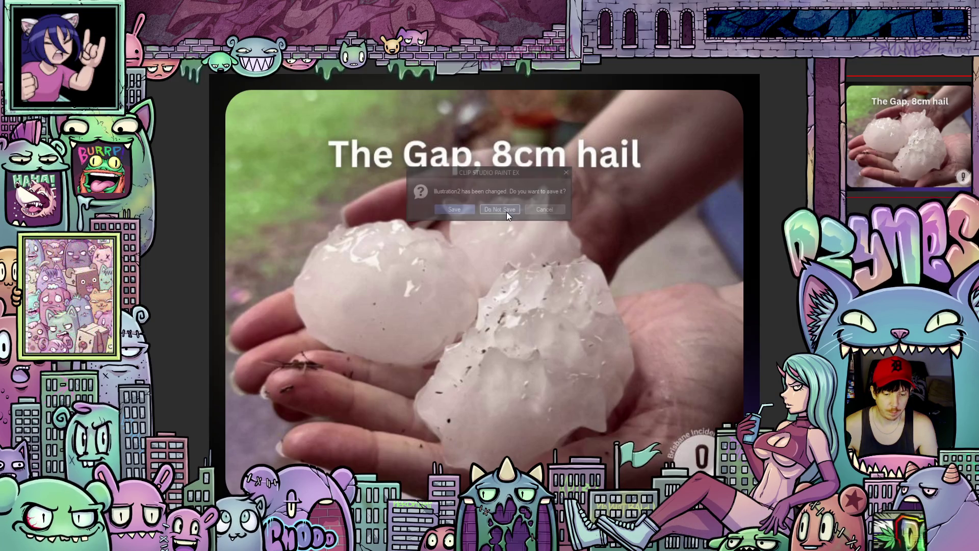
{"action": "key", "text": "ctrl+w"}
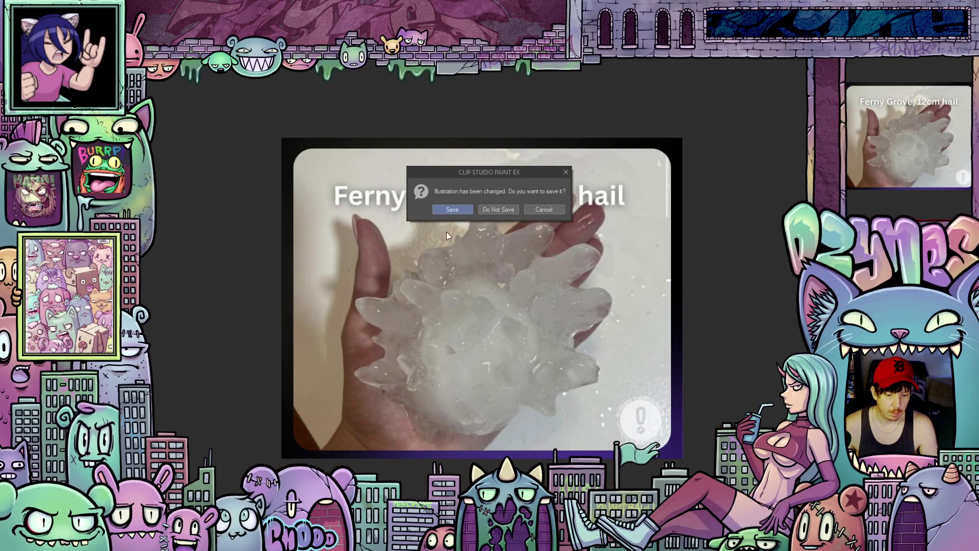
{"action": "left_click", "coordinate": [491, 210]}
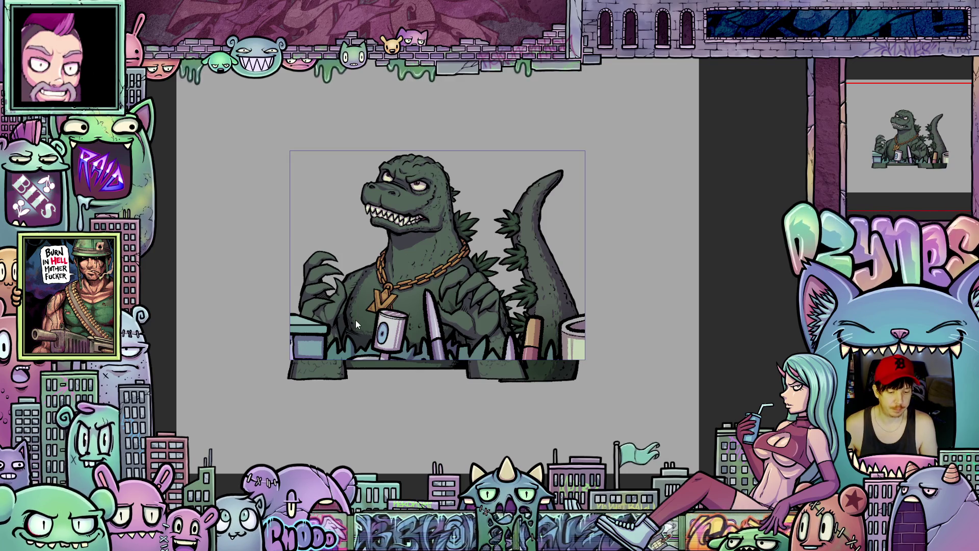
Zoom in on the kaiju and undo back to the open-mouthed roaring head.
{"action": "scroll", "coordinate": [352, 201], "scroll_direction": "up", "scroll_amount": 2}
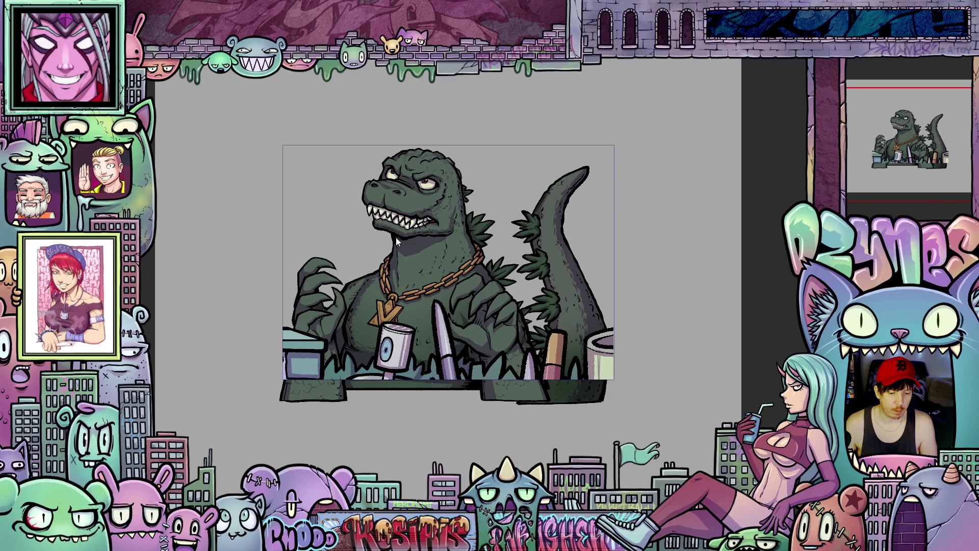
{"action": "scroll", "coordinate": [375, 223], "scroll_direction": "up", "scroll_amount": 1}
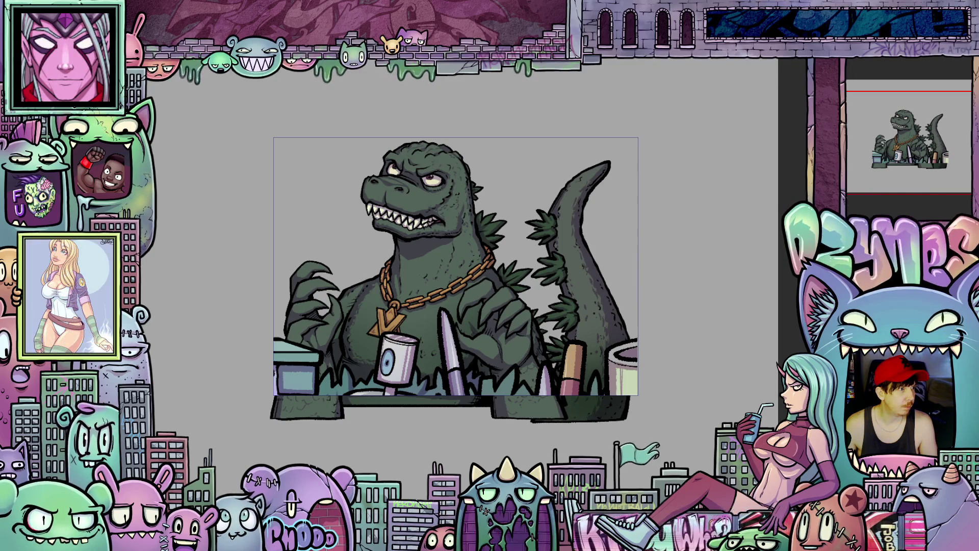
{"action": "key", "text": "ctrl+z"}
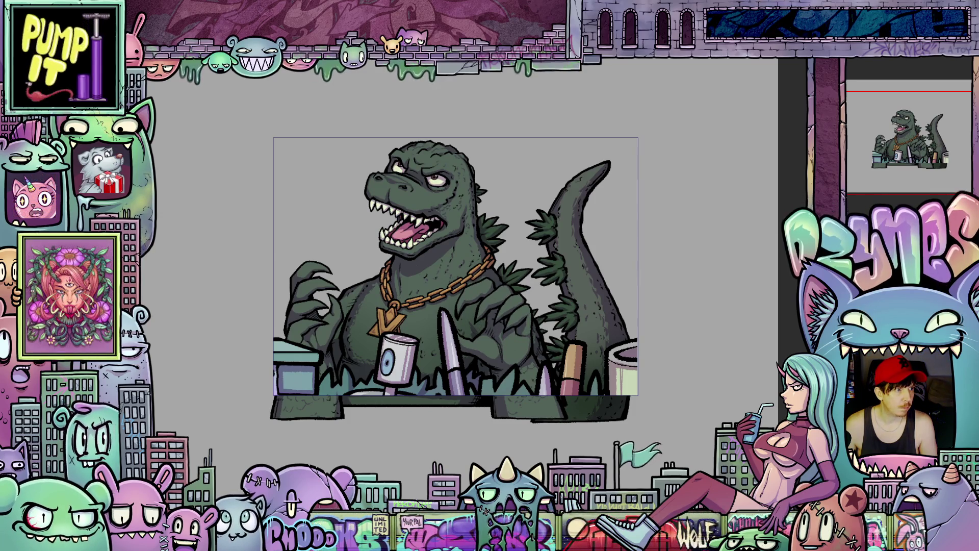
{"action": "key", "text": "ctrl+z"}
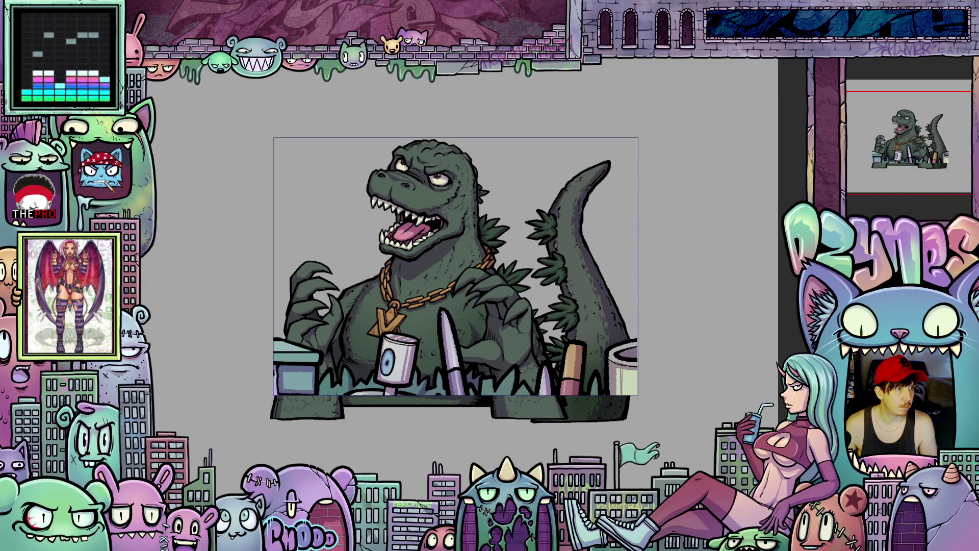
{"action": "key", "text": "ctrl+z"}
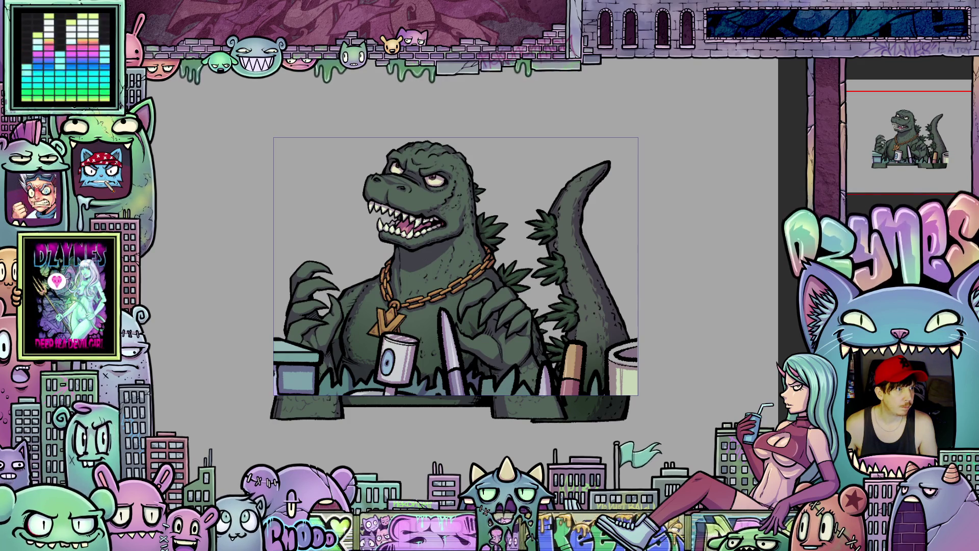
{"action": "key", "text": "ctrl+y"}
{"action": "key", "text": "ctrl+z"}
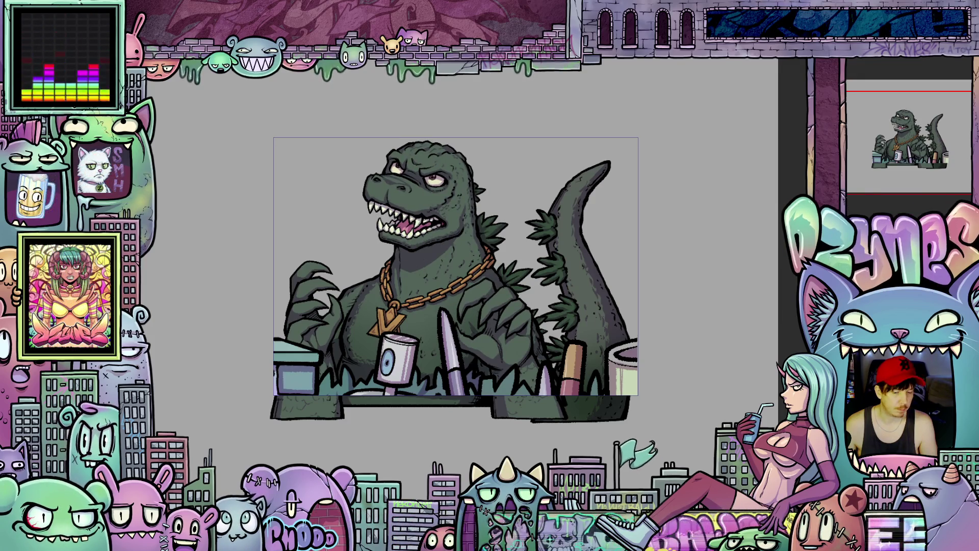
{"action": "key", "text": "ctrl+y"}
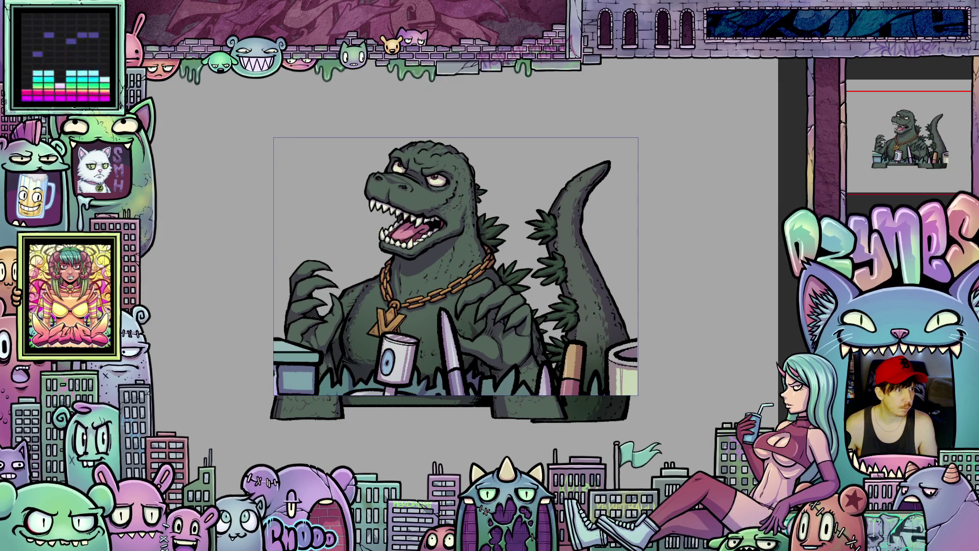
{"action": "key", "text": "ctrl+y"}
{"action": "key", "text": "ctrl+y"}
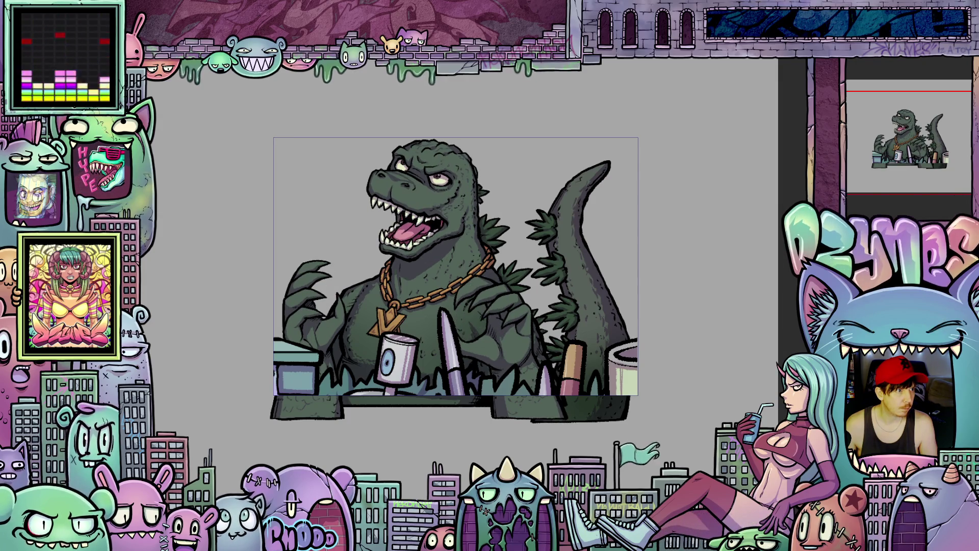
{"action": "key", "text": "ctrl+y"}
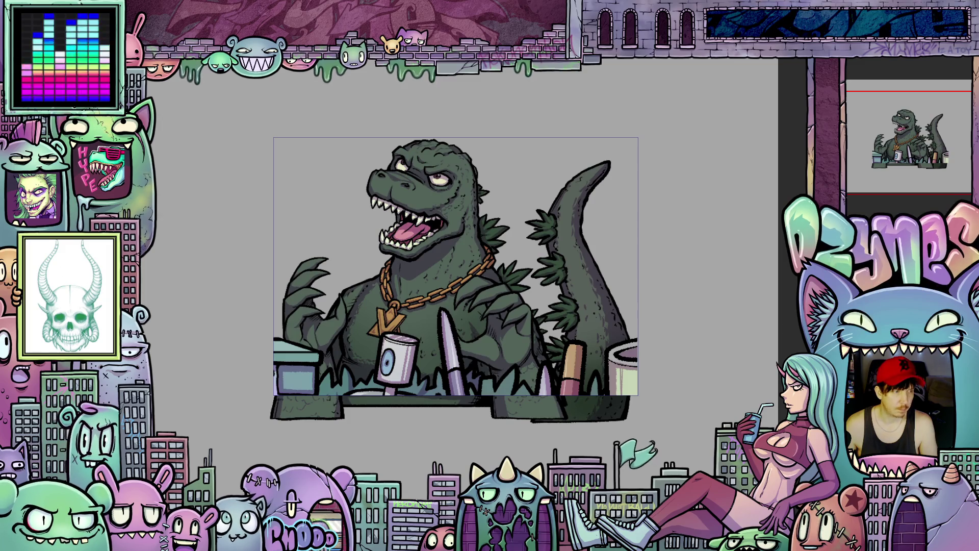
{"action": "key", "text": "ctrl+z"}
{"action": "key", "text": "ctrl+z"}
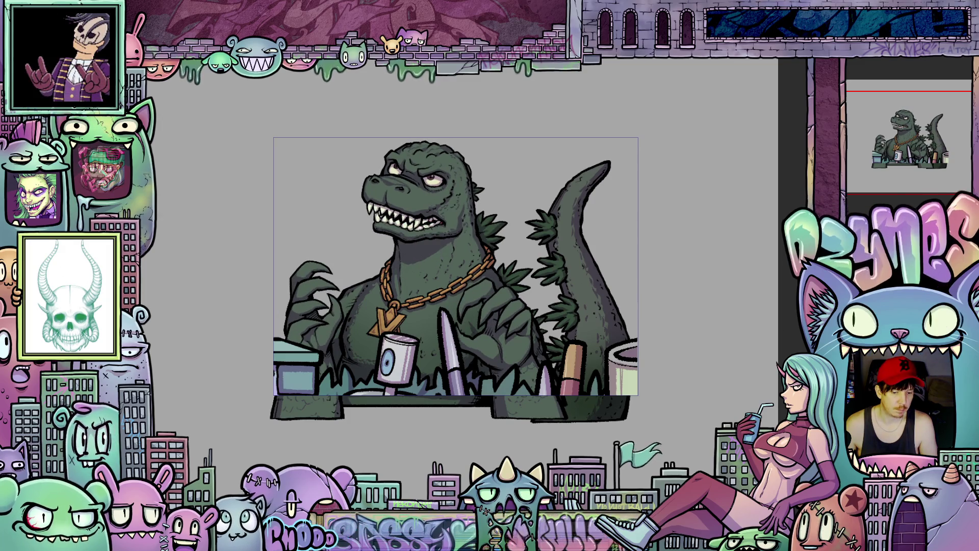
{"action": "key", "text": "ctrl+y"}
{"action": "key", "text": "ctrl+y"}
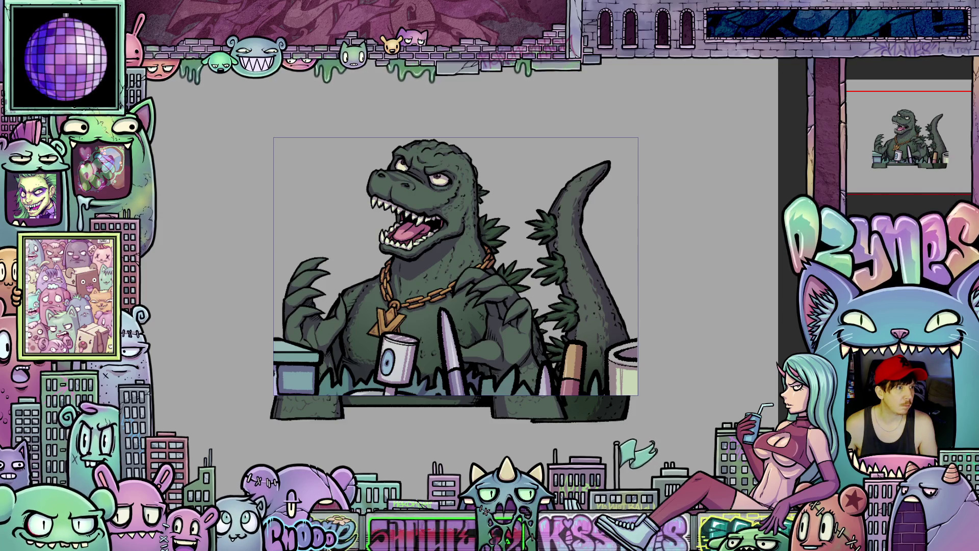
{"action": "key", "text": "ctrl+z"}
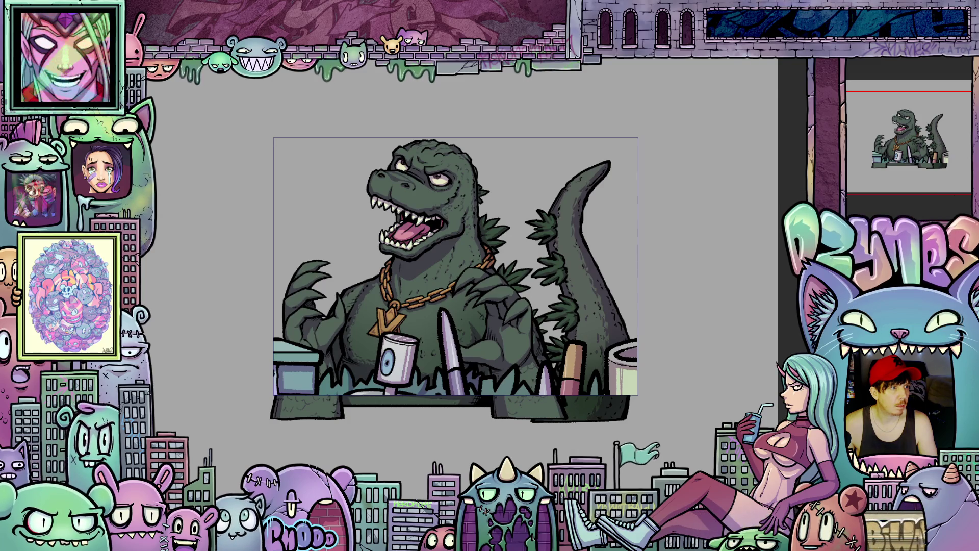
{"action": "key", "text": "ctrl+z"}
{"action": "key", "text": "ctrl+z"}
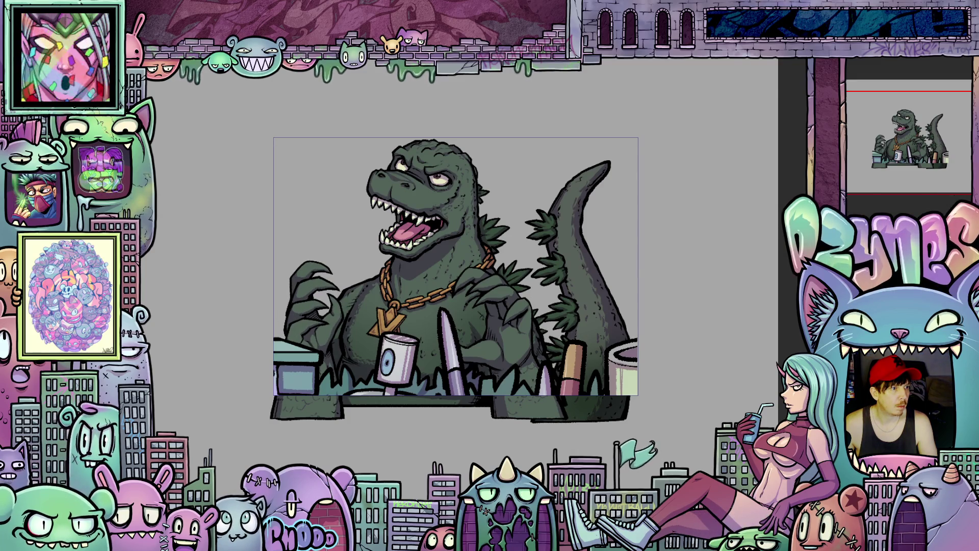
{"action": "key", "text": "ctrl+z"}
{"action": "key", "text": "ctrl+z"}
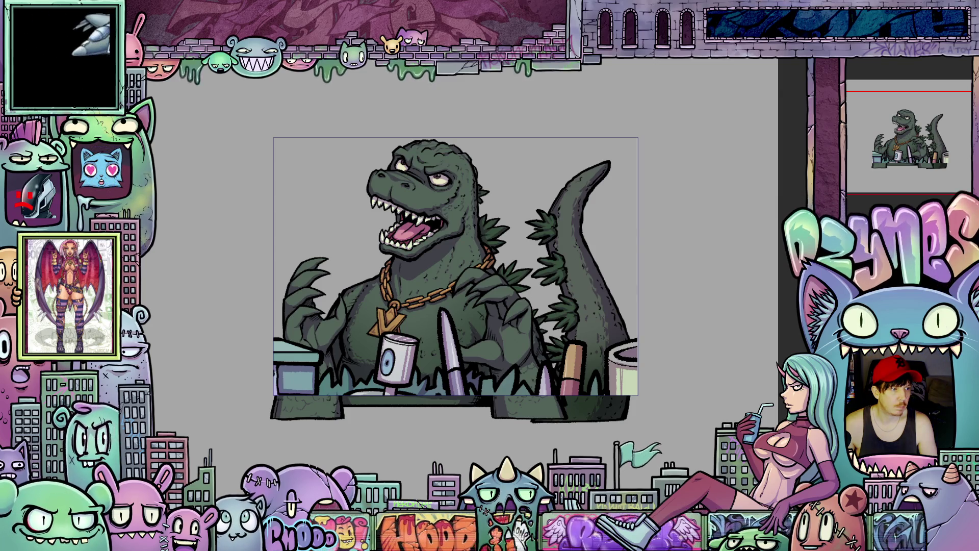
{"action": "key", "text": "ctrl+t"}
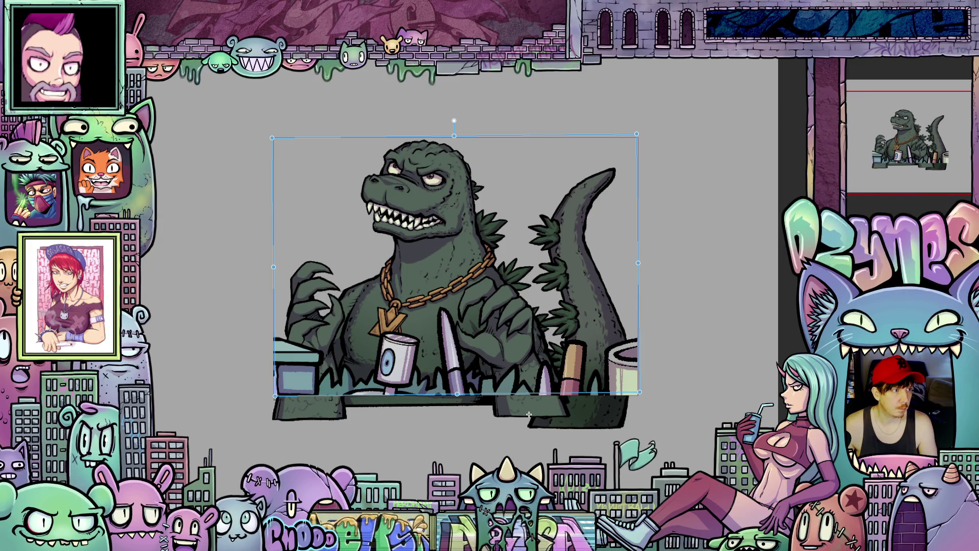
Drag the kaiju down below the grass line and zoom the view around the frame.
{"action": "left_click_drag", "start_coordinate": [528, 415], "coordinate": [514, 550]}
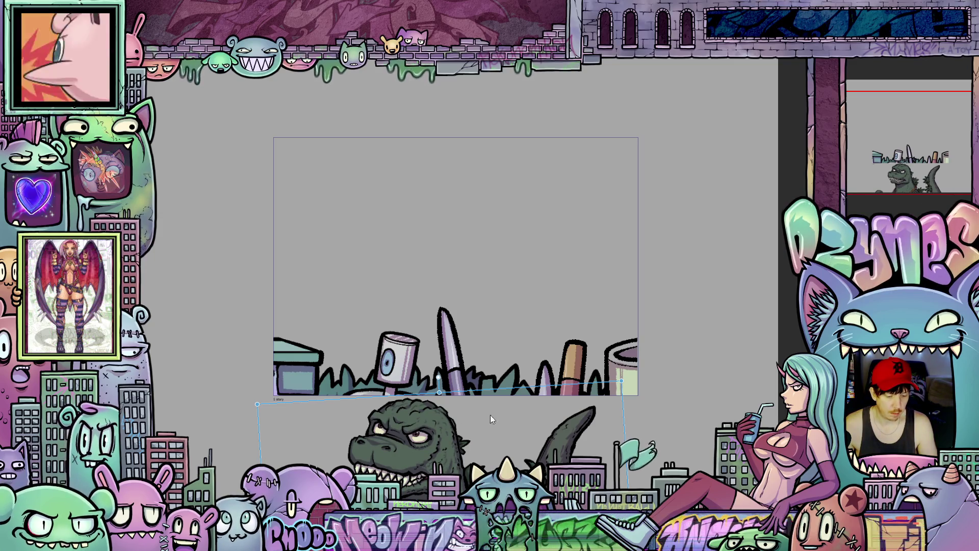
{"action": "scroll", "coordinate": [490, 415], "scroll_direction": "down", "scroll_amount": 5}
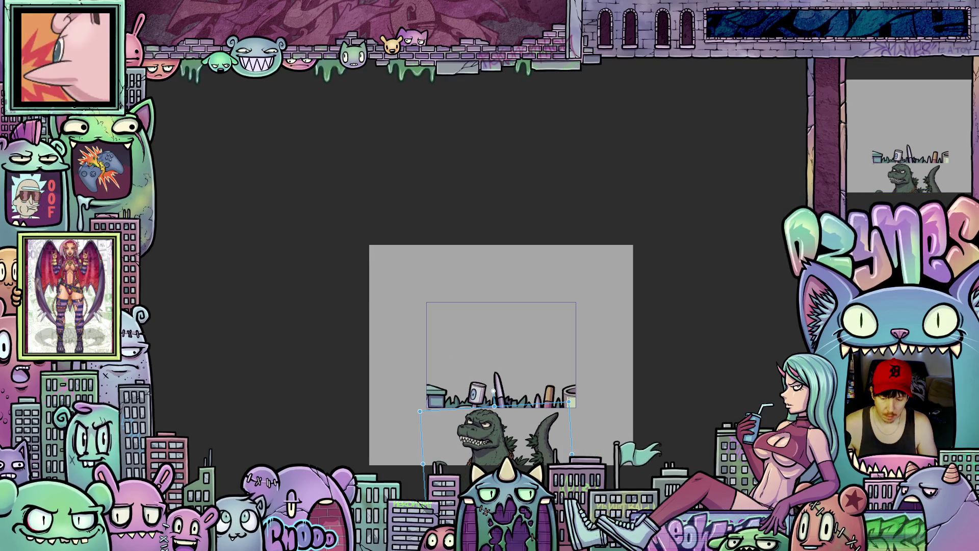
{"action": "scroll", "coordinate": [501, 352], "scroll_direction": "down", "scroll_amount": 2}
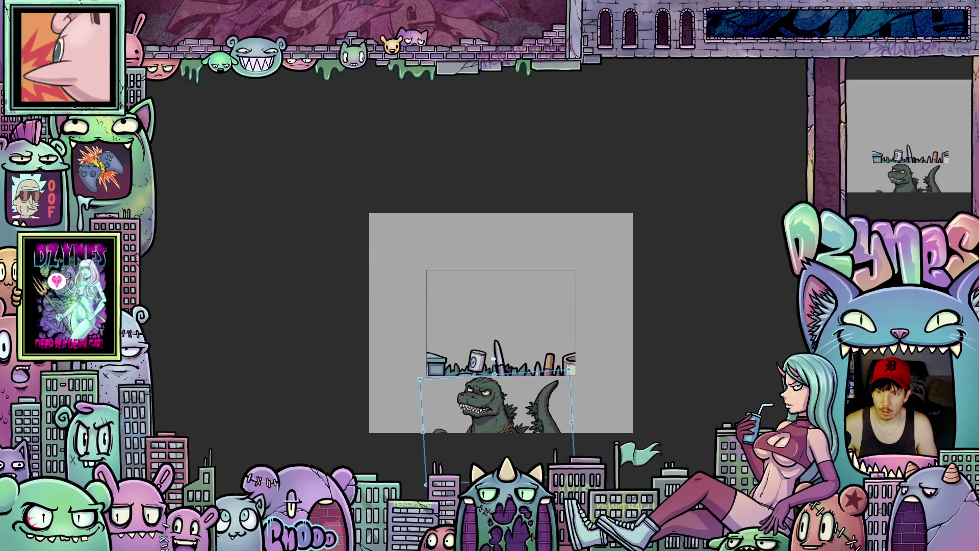
{"action": "scroll", "coordinate": [500, 352], "scroll_direction": "down", "scroll_amount": 2}
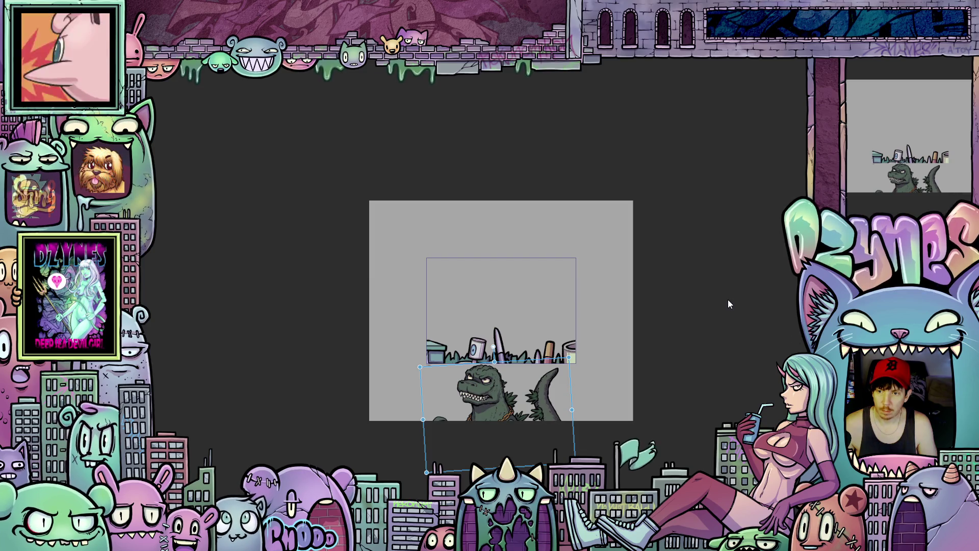
{"action": "scroll", "coordinate": [657, 418], "scroll_direction": "up", "scroll_amount": 2}
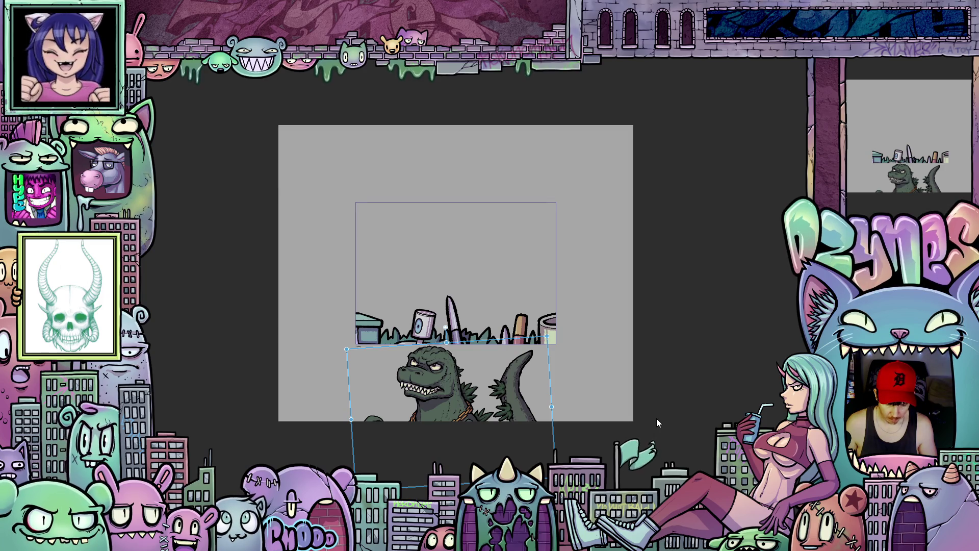
Nudge the kaiju down three steps, then undo and redo to keep the lowered, skewed position.
{"action": "key", "text": "Down"}
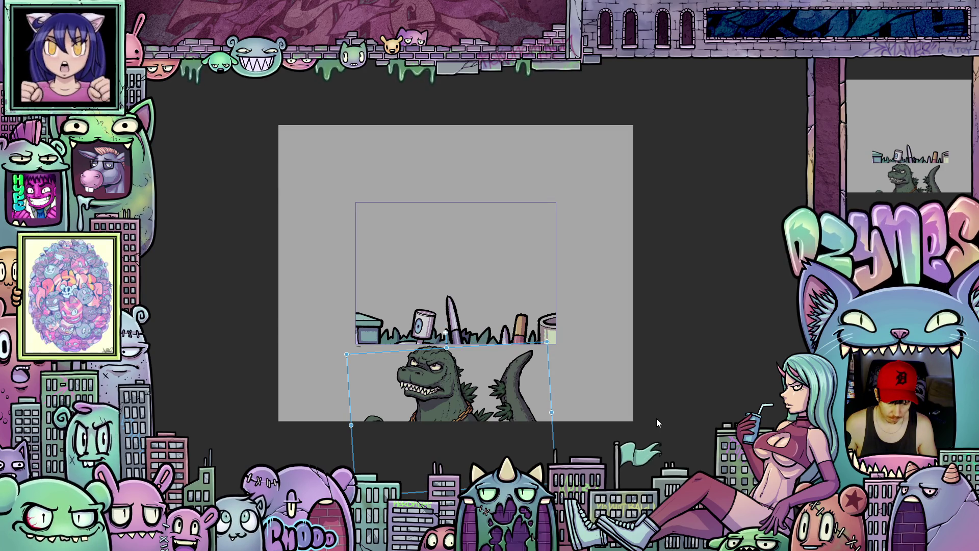
{"action": "key", "text": "Down"}
{"action": "key", "text": "Down"}
{"action": "key", "text": "Down"}
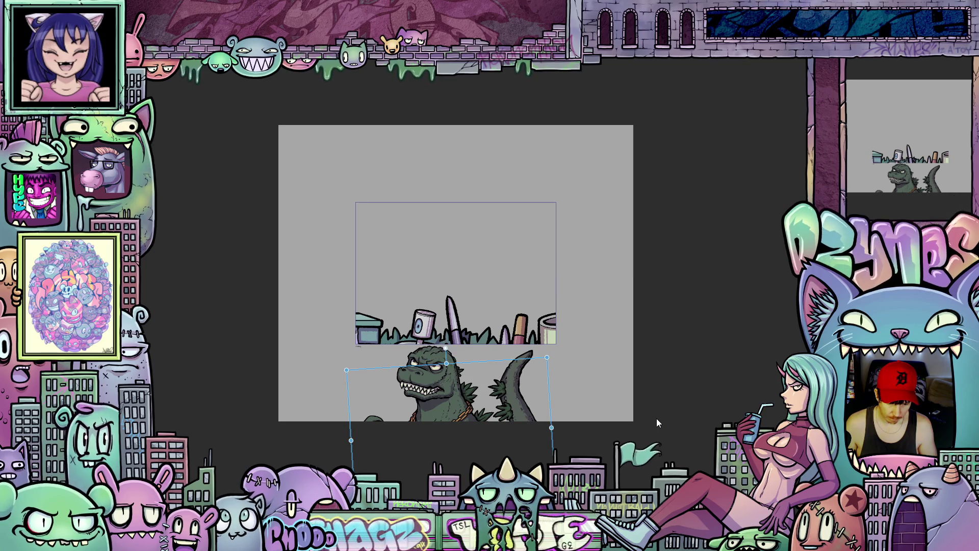
{"action": "key", "text": "Down"}
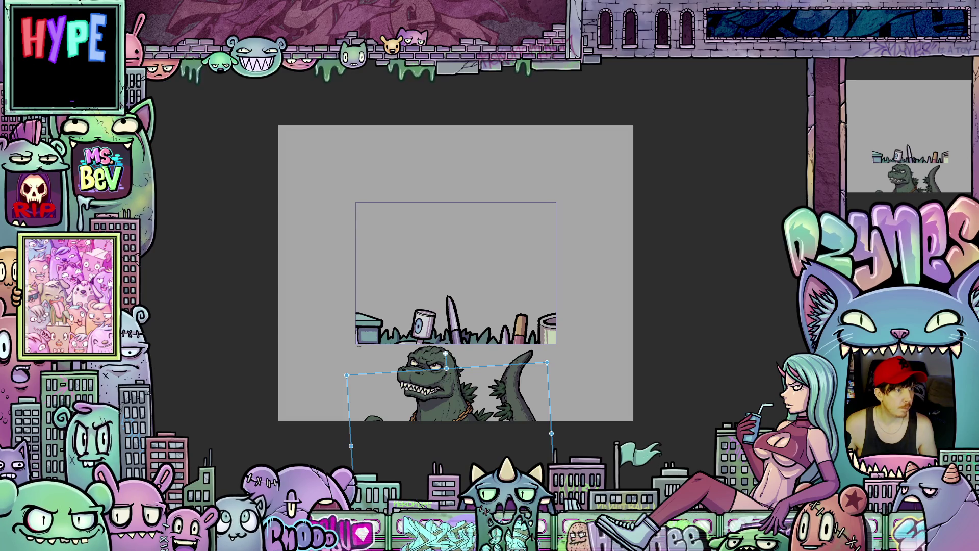
{"action": "key", "text": "ctrl+z"}
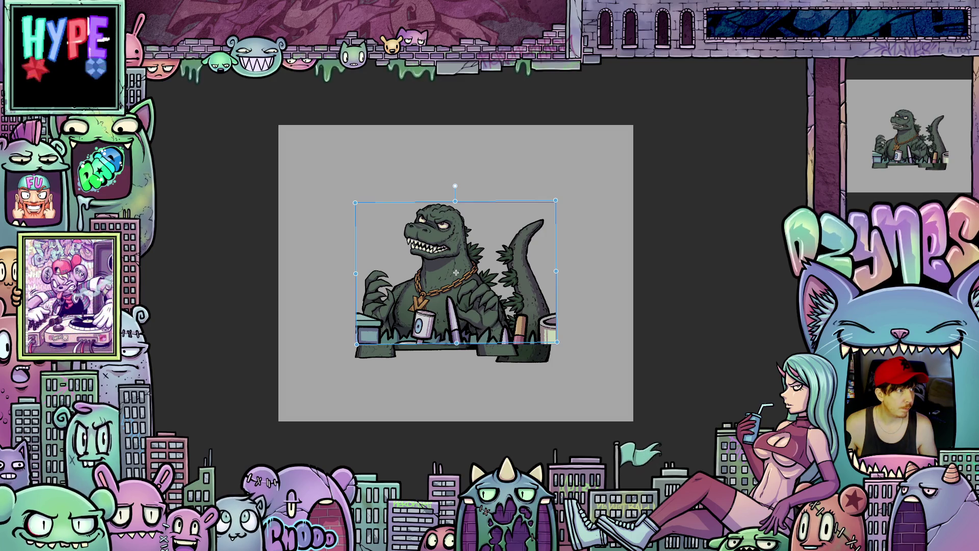
{"action": "key", "text": "ctrl+shift+z"}
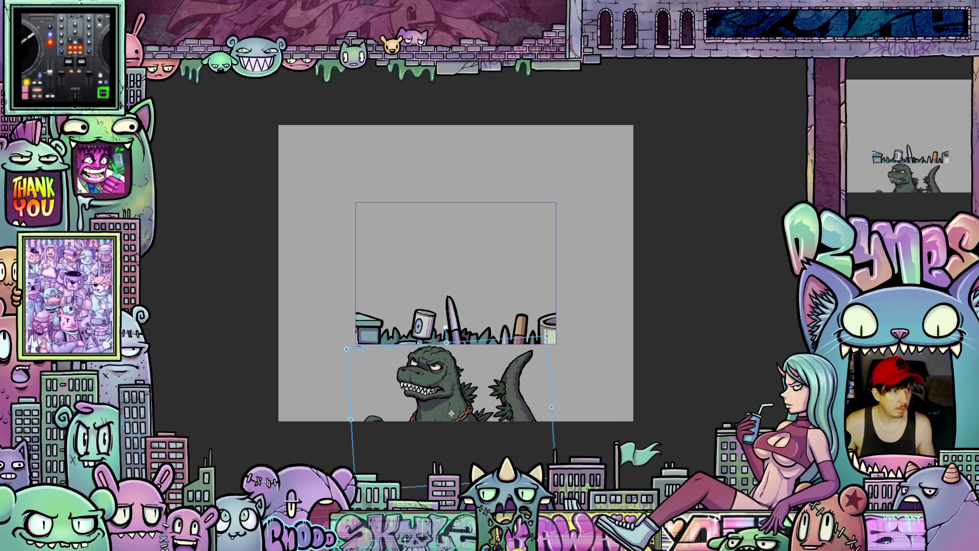
Drag the kaiju low and tilted below the frame, fine-tune with arrow nudges, then lift it partway above the grass.
{"action": "left_click_drag", "start_coordinate": [451, 413], "coordinate": [456, 273]}
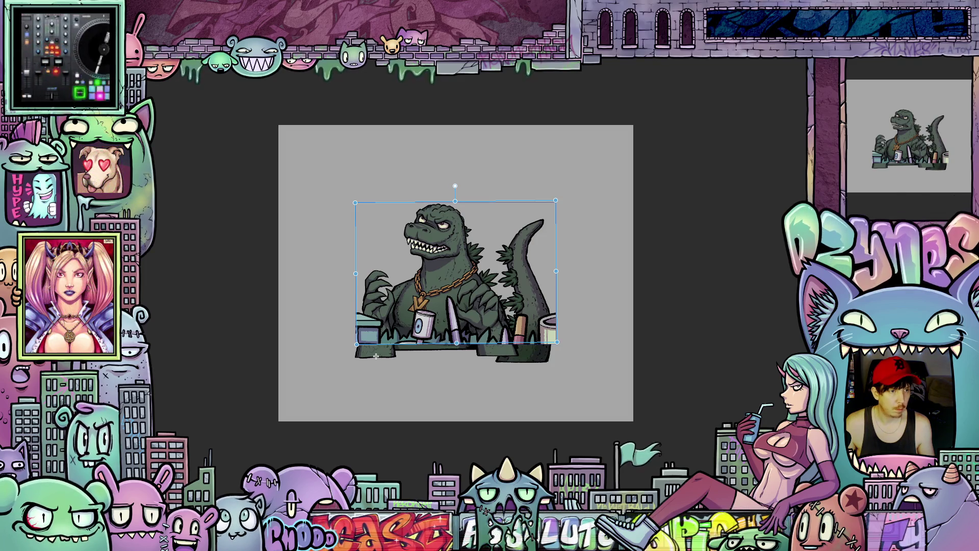
{"action": "left_click_drag", "start_coordinate": [376, 355], "coordinate": [370, 503]}
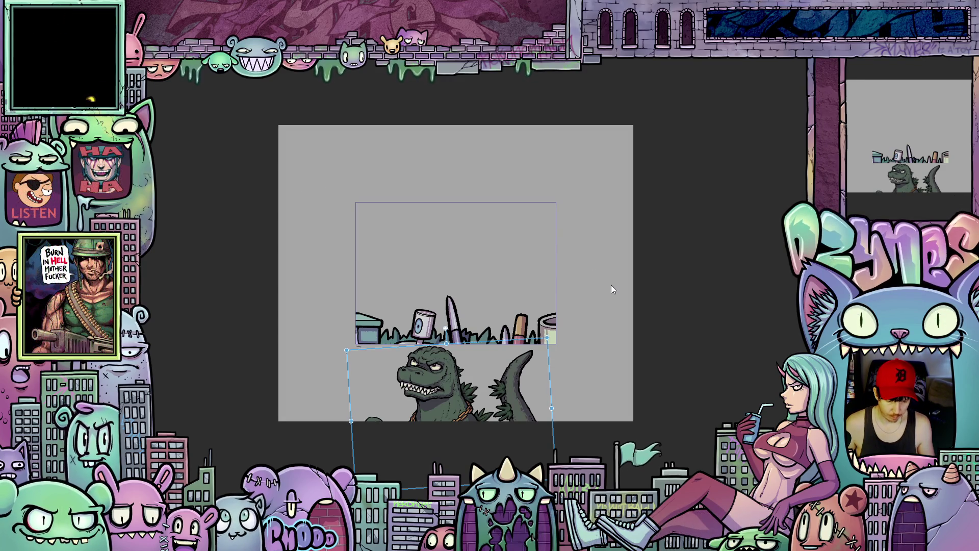
{"action": "key", "text": "Down"}
{"action": "key", "text": "Down"}
{"action": "key", "text": "Down"}
{"action": "key", "text": "Down"}
{"action": "key", "text": "Down"}
{"action": "key", "text": "Down"}
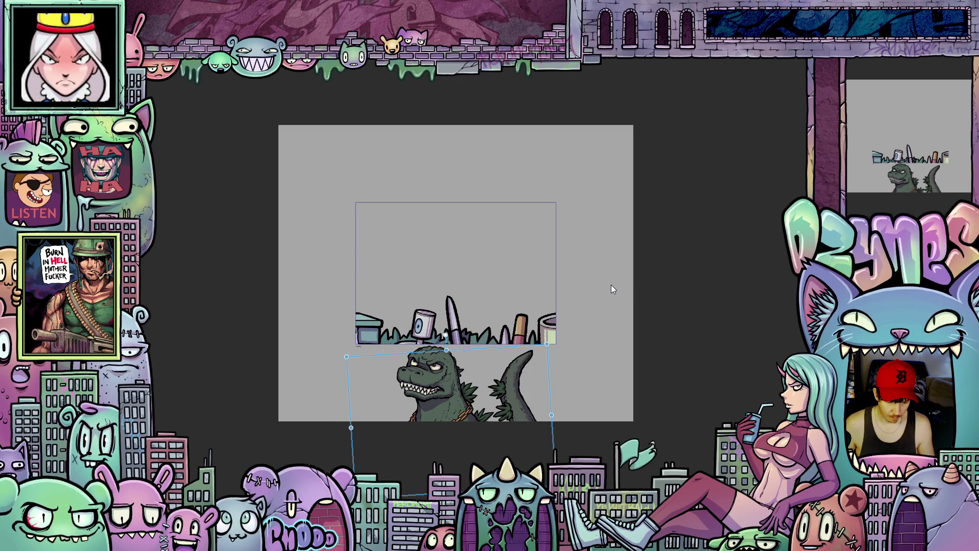
{"action": "key", "text": "Down"}
{"action": "key", "text": "Down"}
{"action": "key", "text": "Down"}
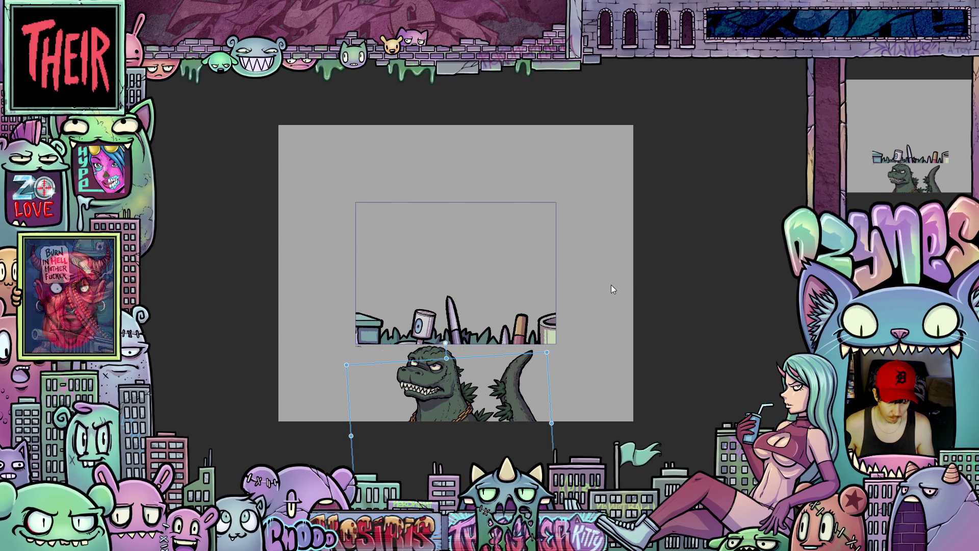
{"action": "key", "text": "Down"}
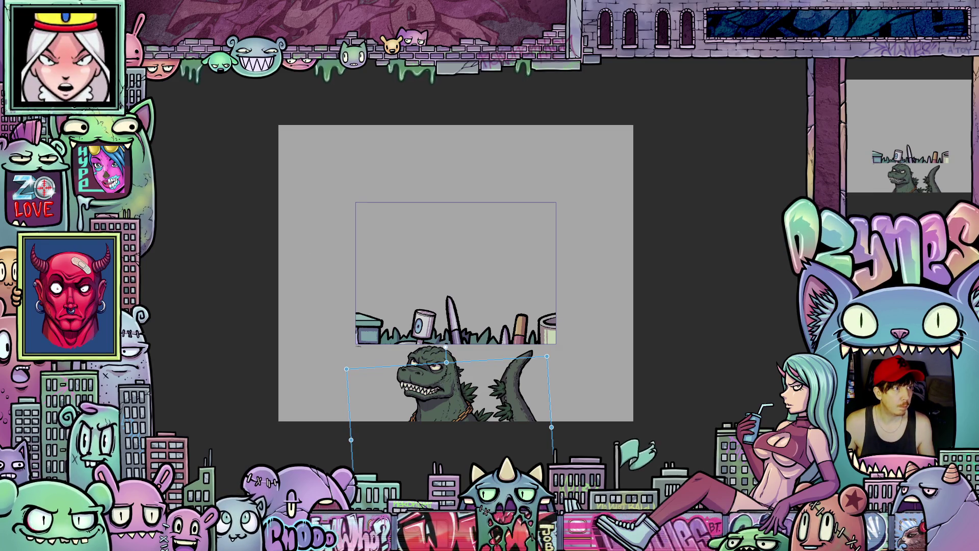
{"action": "key", "text": "Up"}
{"action": "key", "text": "Up"}
{"action": "key", "text": "Up"}
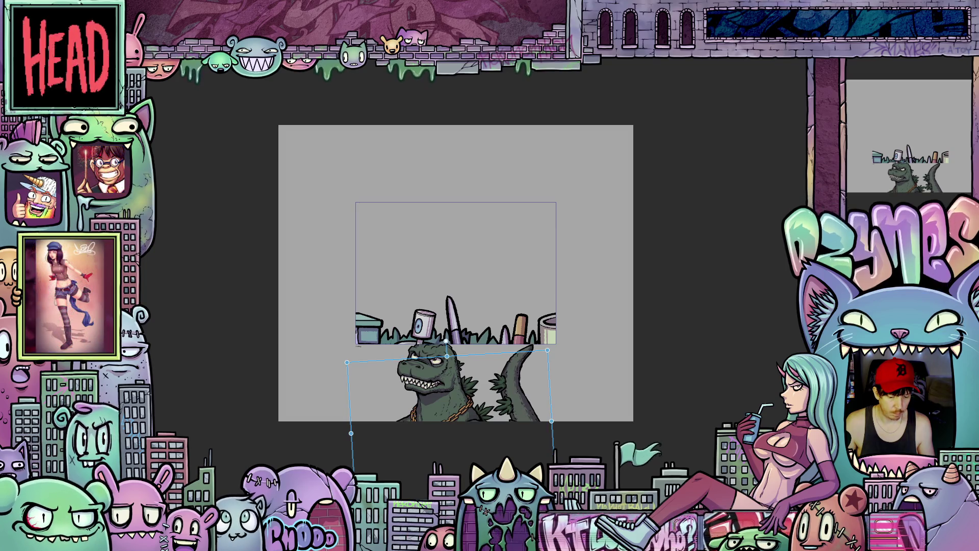
{"action": "left_click_drag", "start_coordinate": [449, 388], "coordinate": [451, 349]}
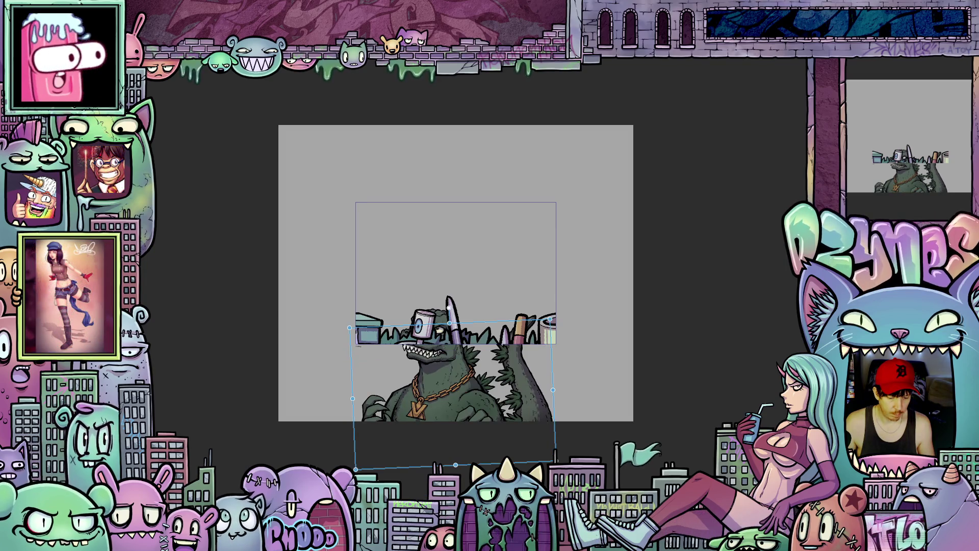
Lift the kaiju in stages and straighten it until it stands upright above the grass strip.
{"action": "left_click_drag", "start_coordinate": [378, 472], "coordinate": [376, 471]}
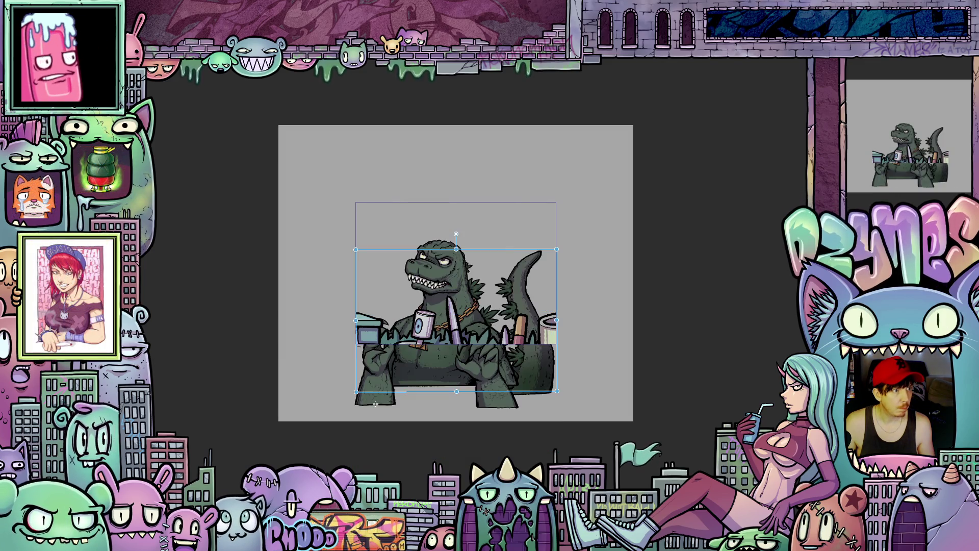
{"action": "left_click_drag", "start_coordinate": [375, 471], "coordinate": [375, 403]}
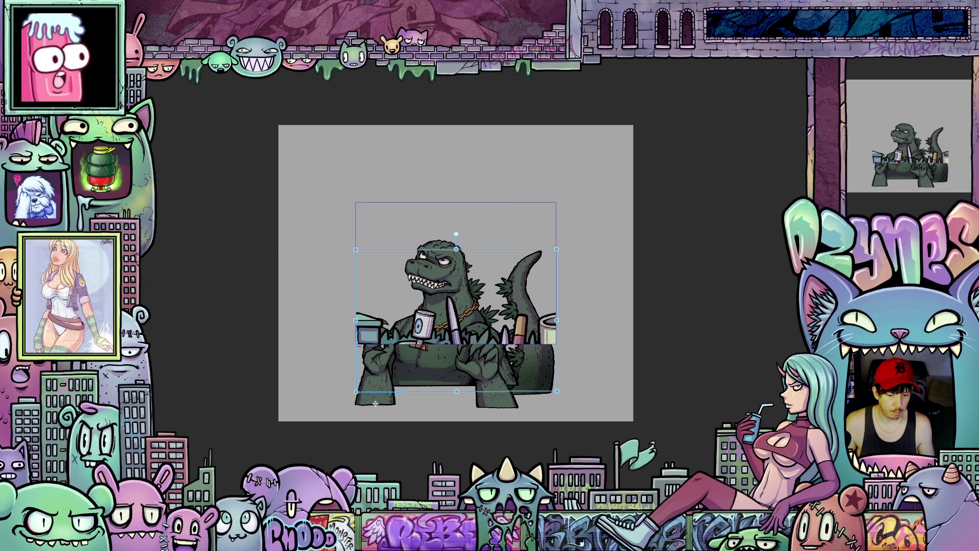
{"action": "left_click_drag", "start_coordinate": [375, 403], "coordinate": [376, 356]}
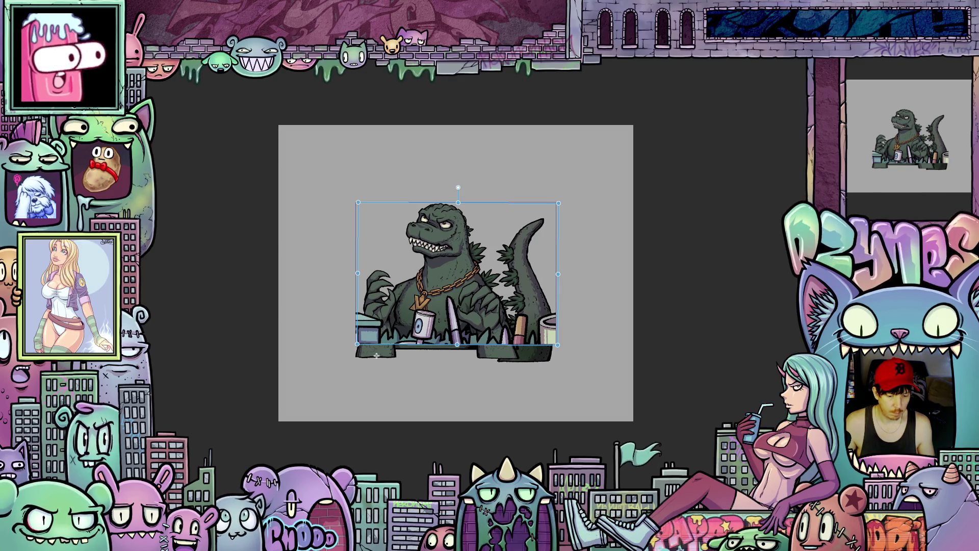
{"action": "left_click_drag", "start_coordinate": [376, 356], "coordinate": [376, 355]}
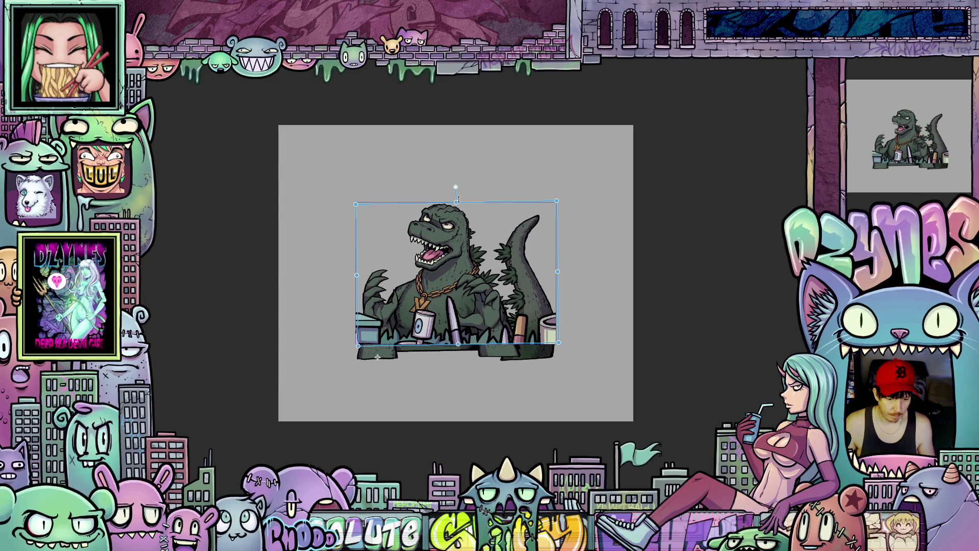
Discard trial rotations of the kaiju, including an 11° clockwise one, and settle on a slight counter-clockwise tilt.
{"action": "left_click_drag", "start_coordinate": [462, 197], "coordinate": [443, 192]}
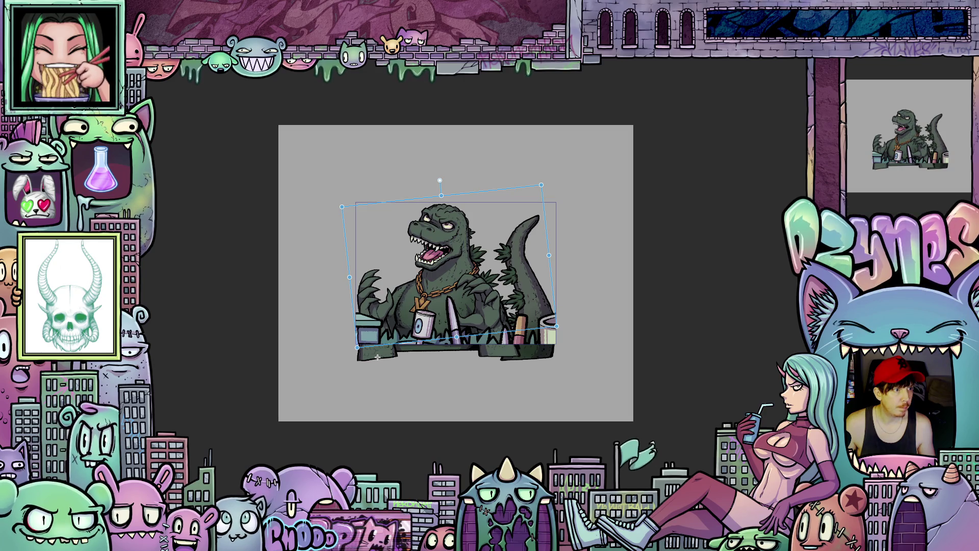
{"action": "key", "text": "Escape"}
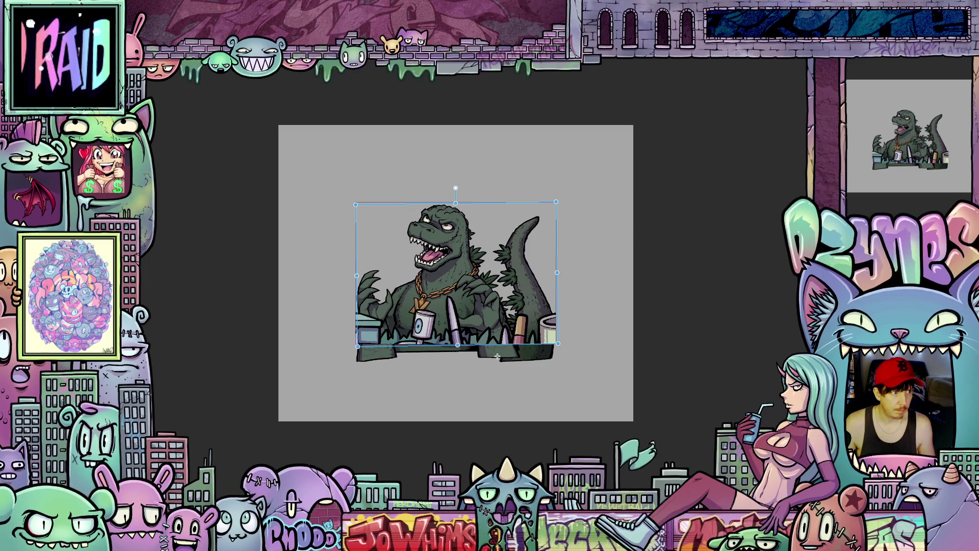
{"action": "left_click_drag", "start_coordinate": [475, 195], "coordinate": [505, 203]}
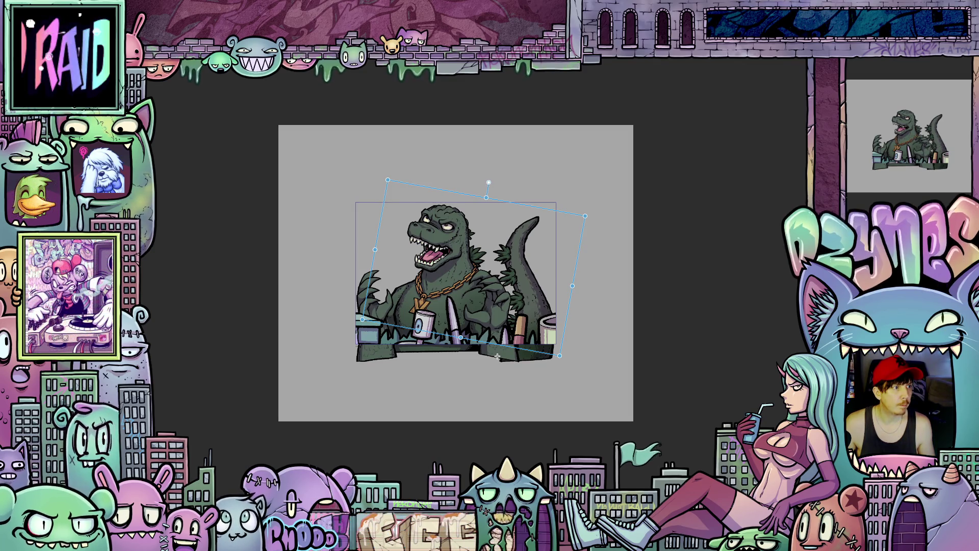
{"action": "key", "text": "Escape"}
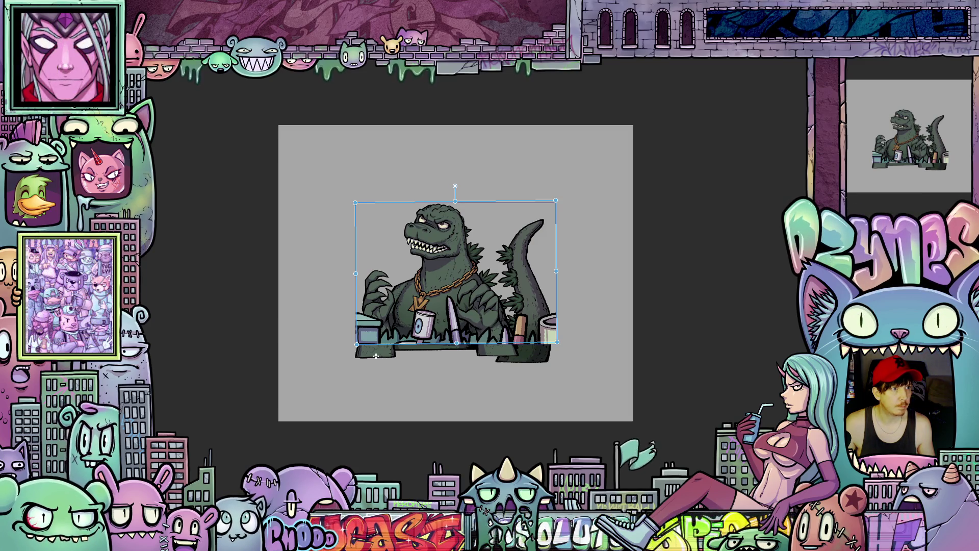
{"action": "left_click_drag", "start_coordinate": [376, 356], "coordinate": [377, 356]}
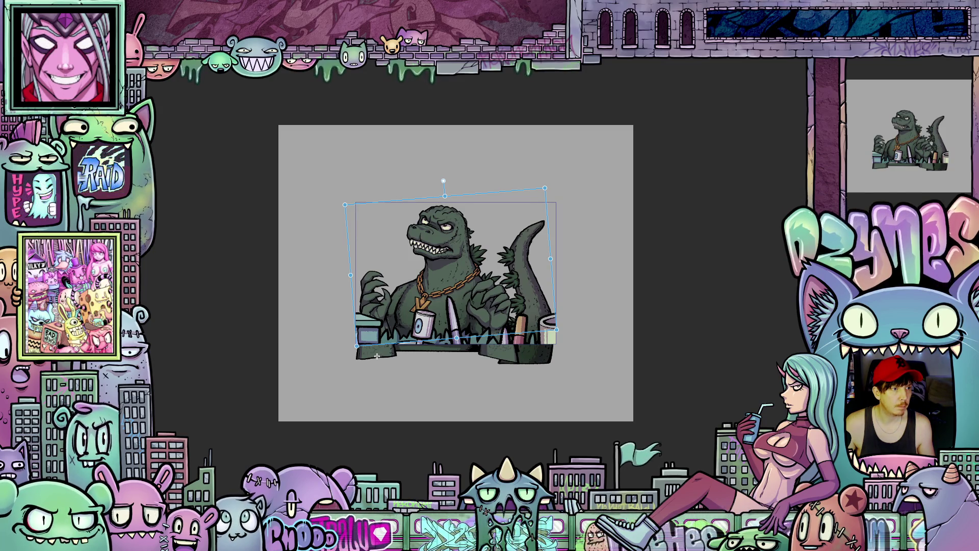
Try pasting animation tracks onto the kaiju, dismiss the track-type error, then undo and redo its tilt.
{"action": "key", "text": "ctrl+v"}
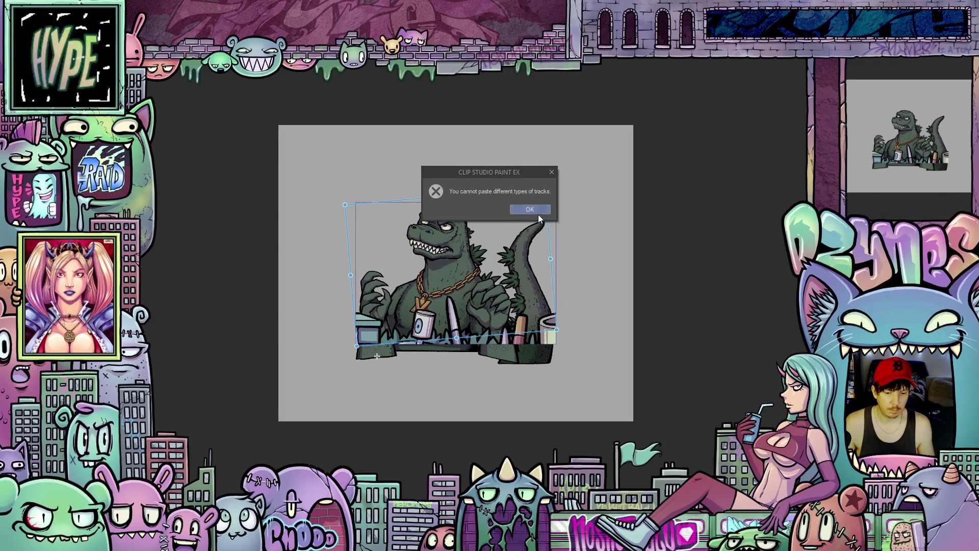
{"action": "left_click", "coordinate": [538, 210]}
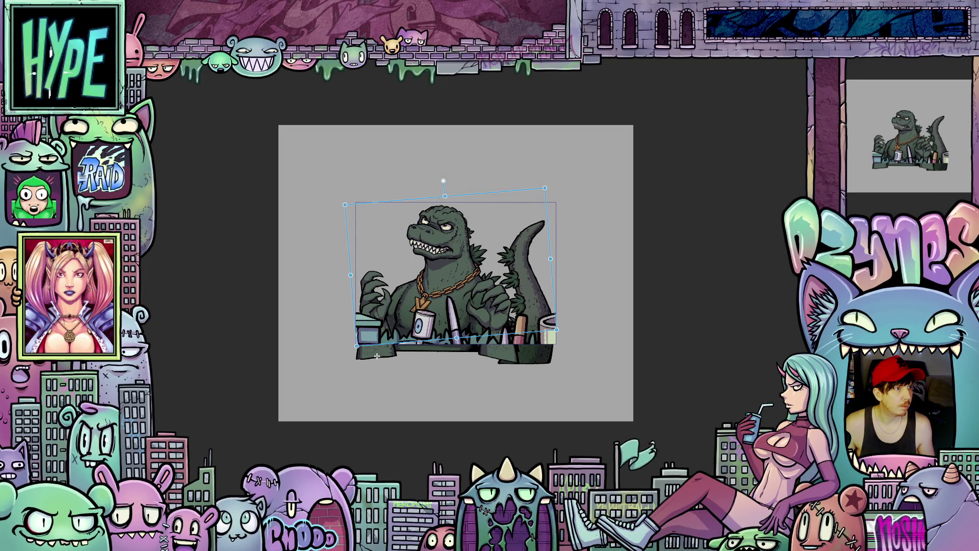
{"action": "key", "text": "ctrl+z"}
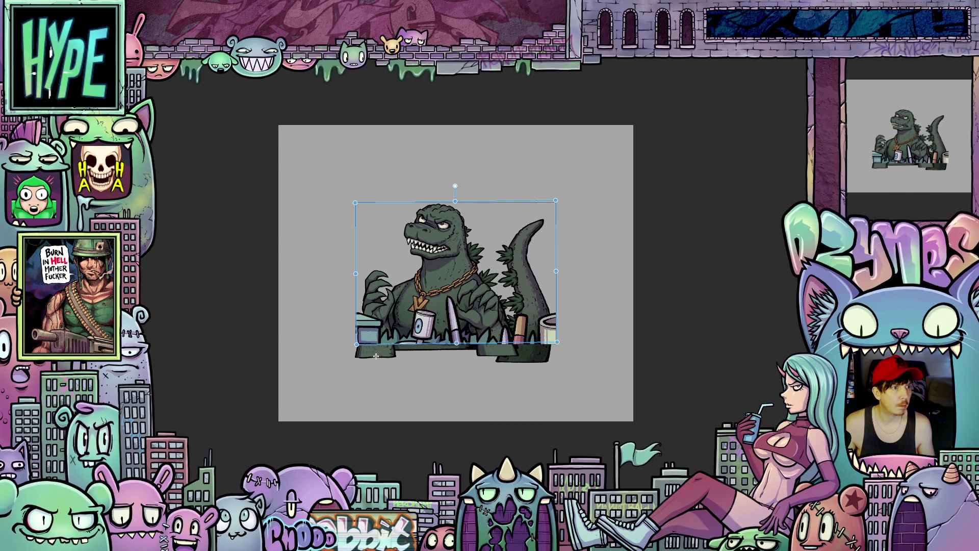
{"action": "key", "text": "ctrl+shift+z"}
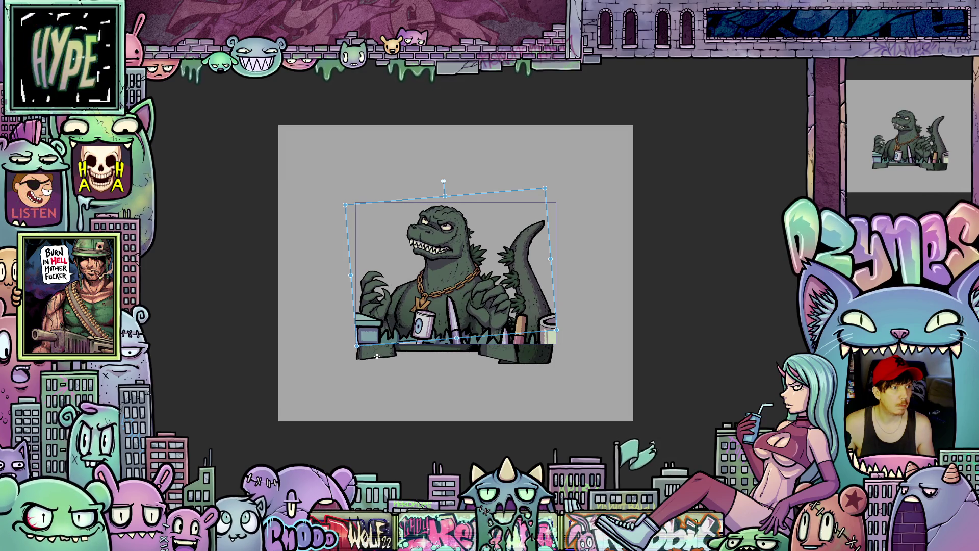
Toggle the kaiju's tilt with undo and redo, finishing with the tilt undone so the layer is level.
{"action": "key", "text": "ctrl+z"}
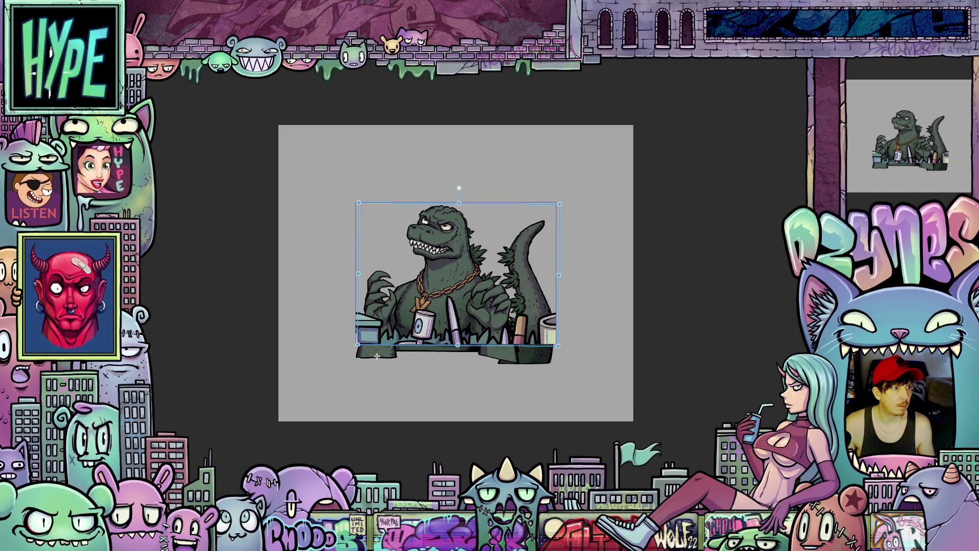
{"action": "key", "text": "ctrl+shift+z"}
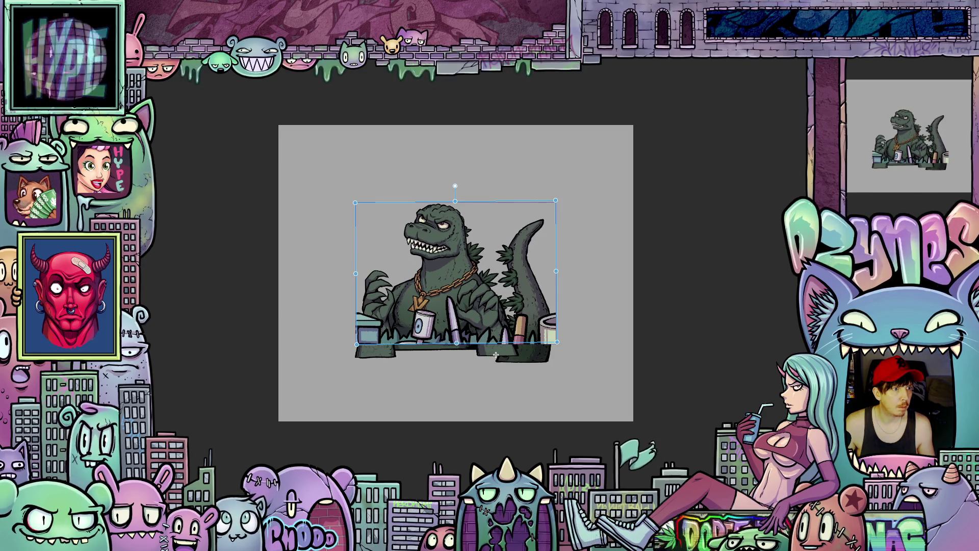
{"action": "key", "text": "ctrl+shift+z"}
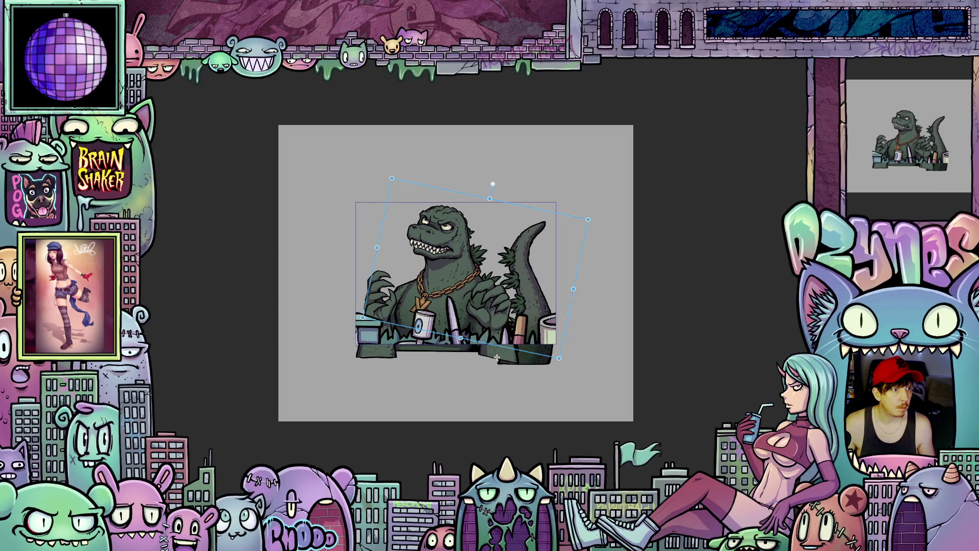
{"action": "key", "text": "ctrl+z"}
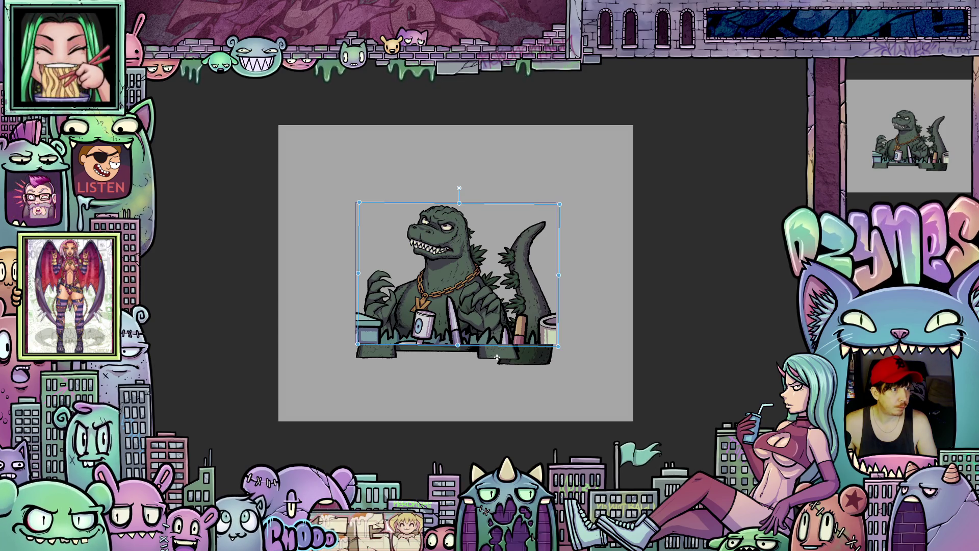
Step to the open-mouthed kaiju frame and try rotations, ending on a tilt of about 15° clockwise.
{"action": "left_click_drag", "start_coordinate": [496, 357], "coordinate": [376, 358]}
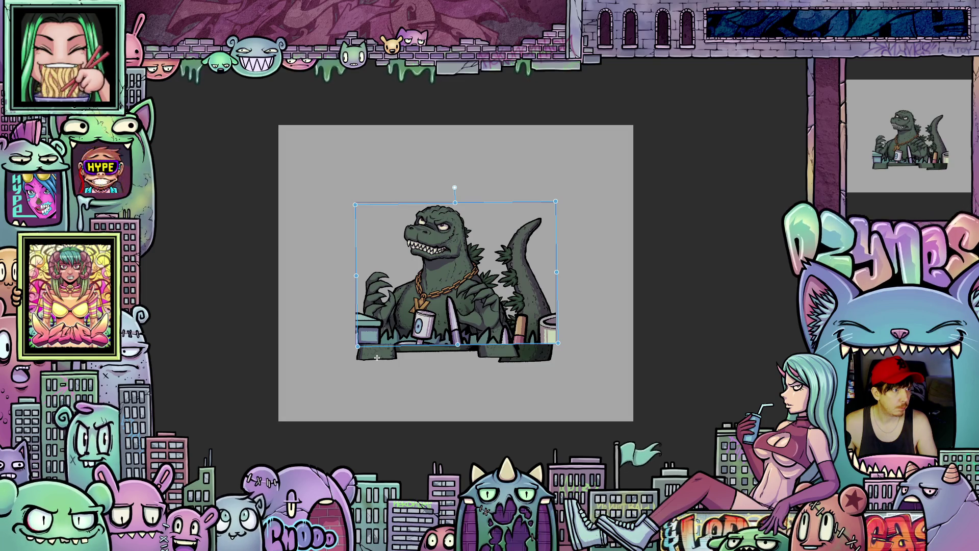
{"action": "key", "text": "ctrl+z"}
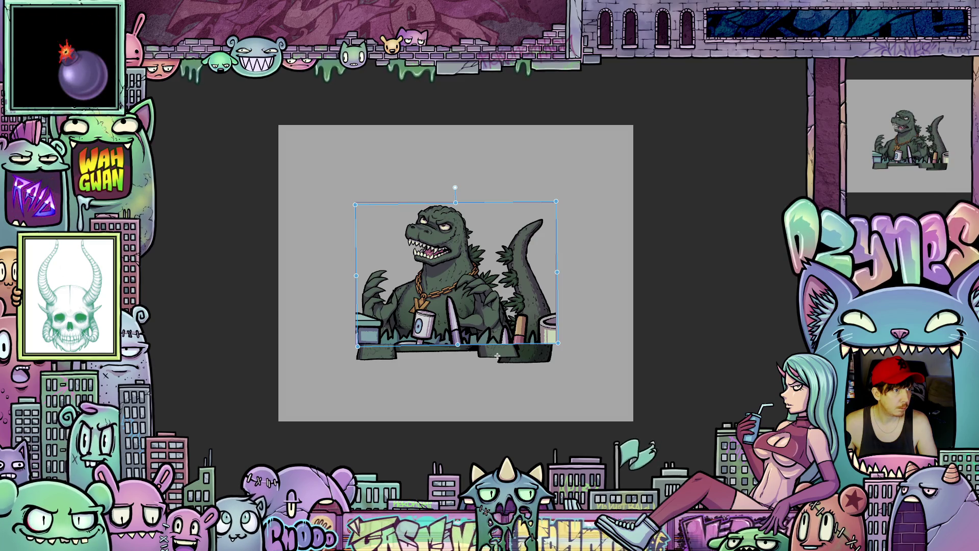
{"action": "key", "text": "ctrl+z"}
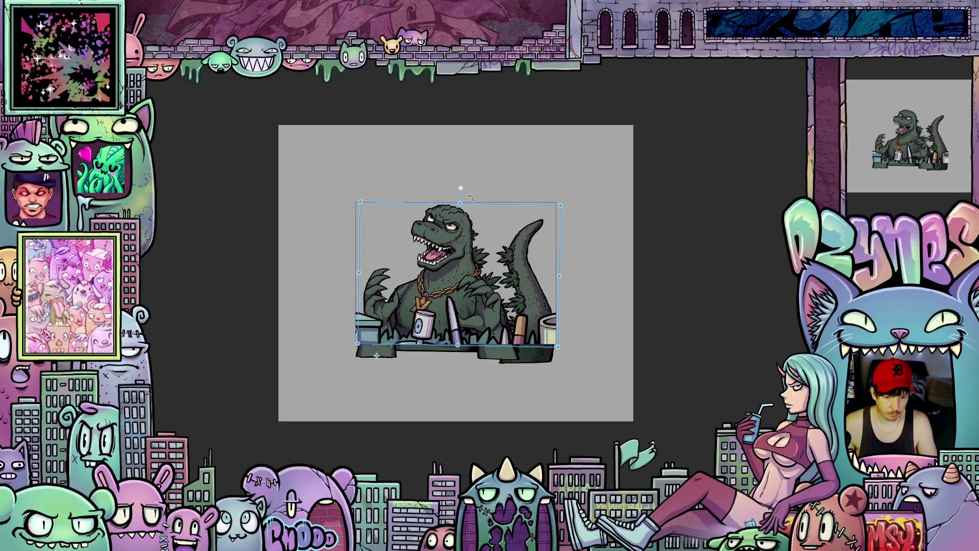
{"action": "left_click_drag", "start_coordinate": [471, 199], "coordinate": [455, 197]}
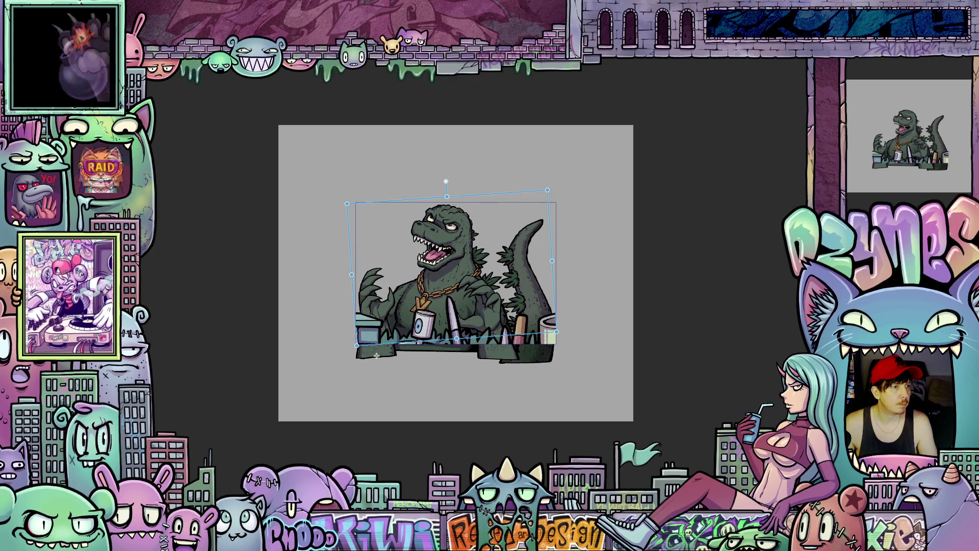
{"action": "left_click_drag", "start_coordinate": [377, 356], "coordinate": [496, 358]}
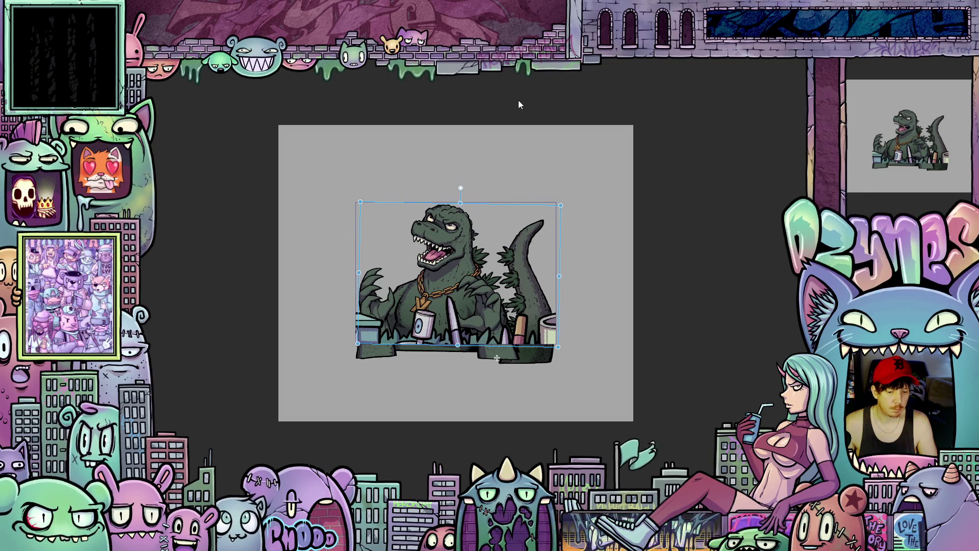
{"action": "left_click_drag", "start_coordinate": [487, 203], "coordinate": [509, 208]}
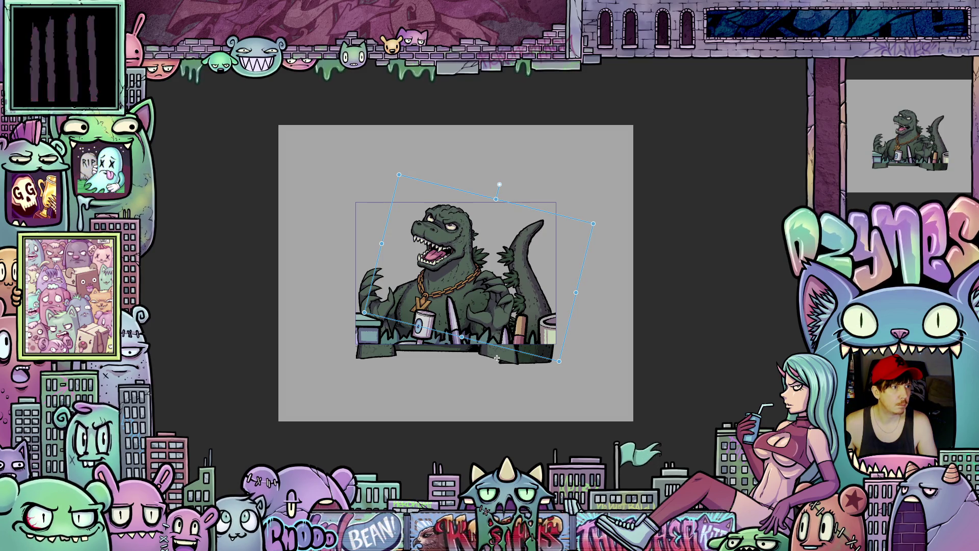
{"action": "key", "text": "Escape"}
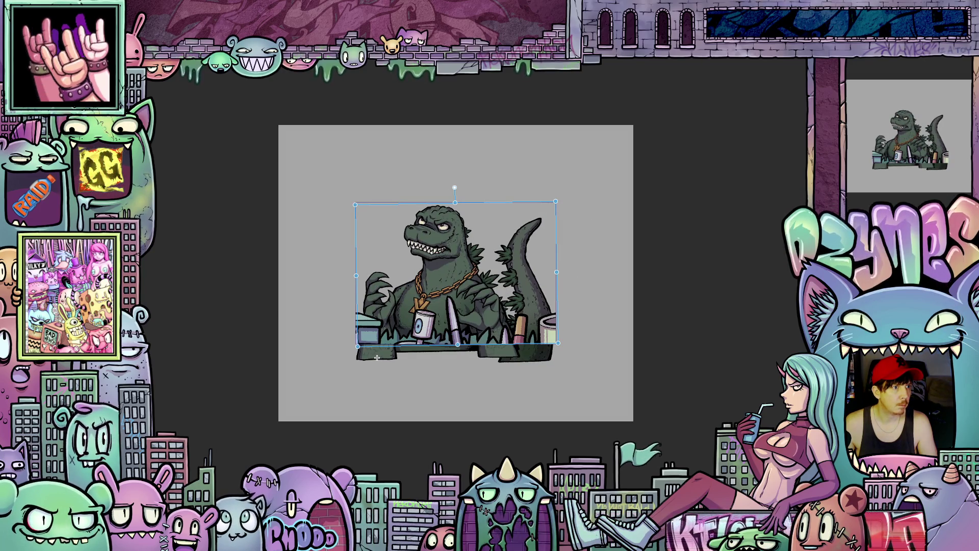
Undo the test tilts to level the closed-mouth kaiju, then drop it below the grass and art supplies.
{"action": "left_click_drag", "start_coordinate": [377, 358], "coordinate": [377, 355]}
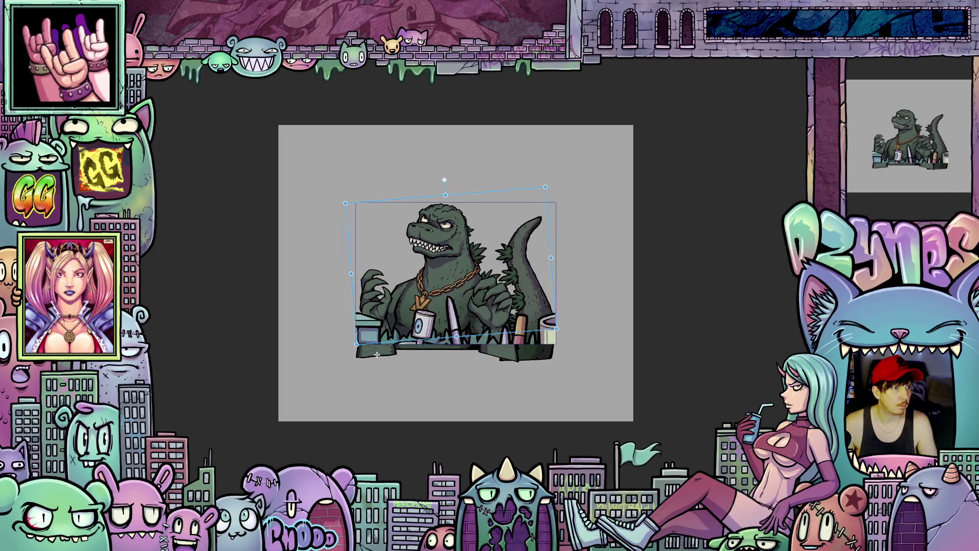
{"action": "key", "text": "Escape"}
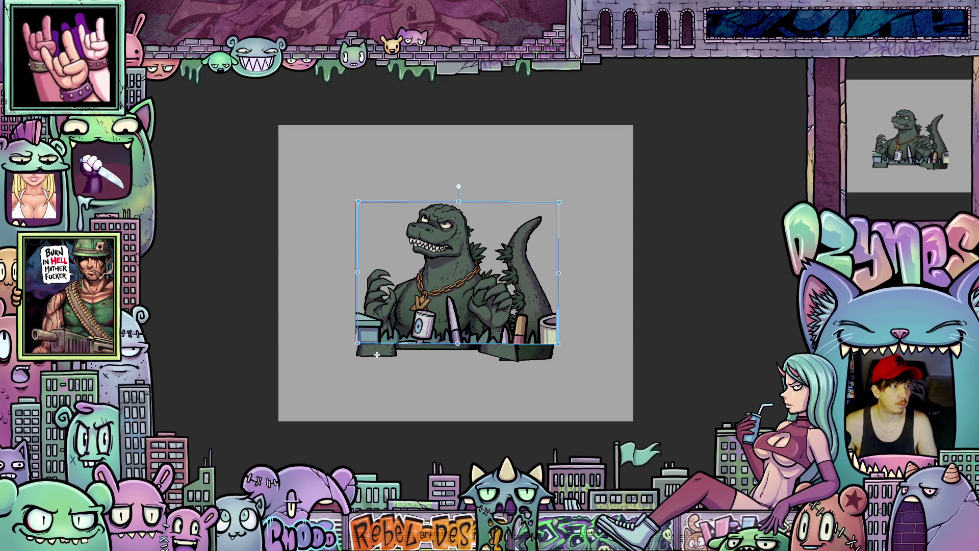
{"action": "key", "text": "ctrl+z"}
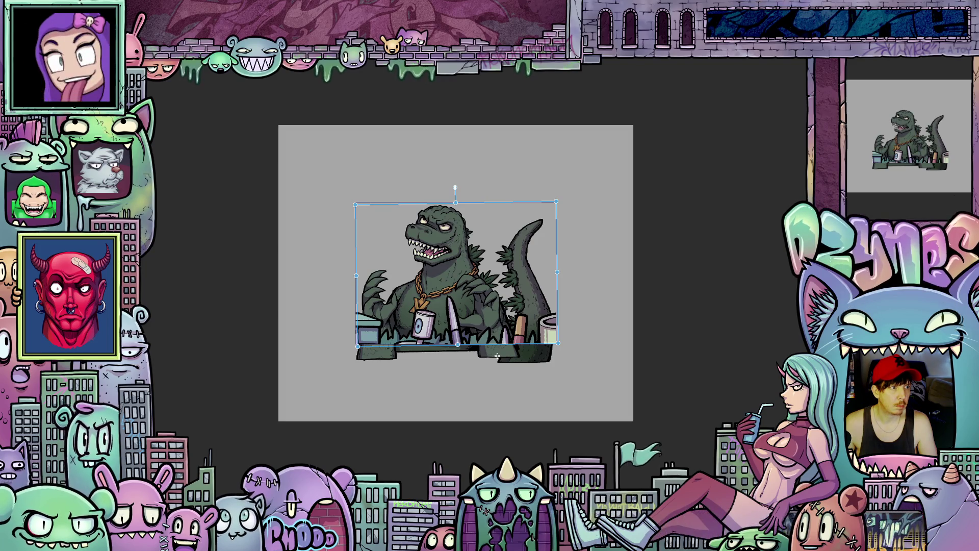
{"action": "key", "text": "ctrl+shift+z"}
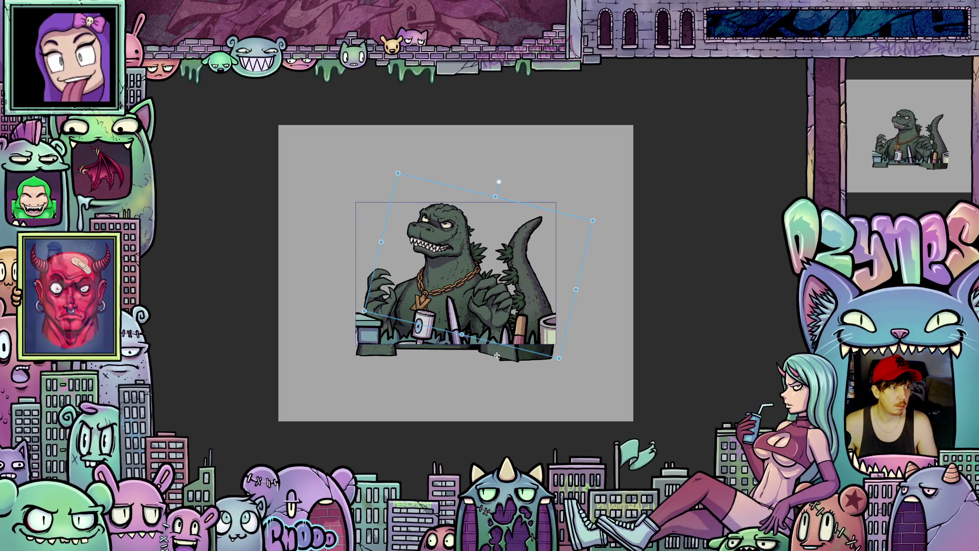
{"action": "key", "text": "ctrl+shift+z"}
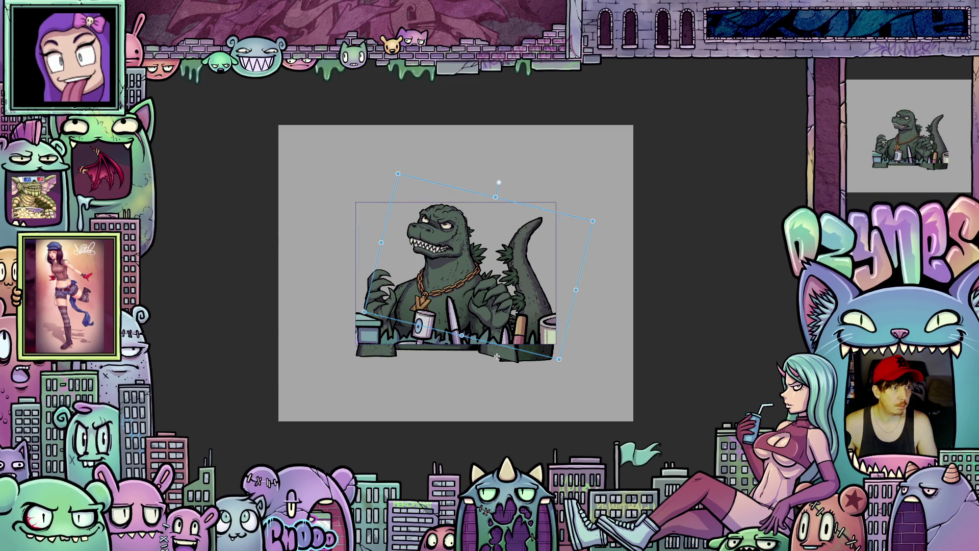
{"action": "key", "text": "ctrl+z"}
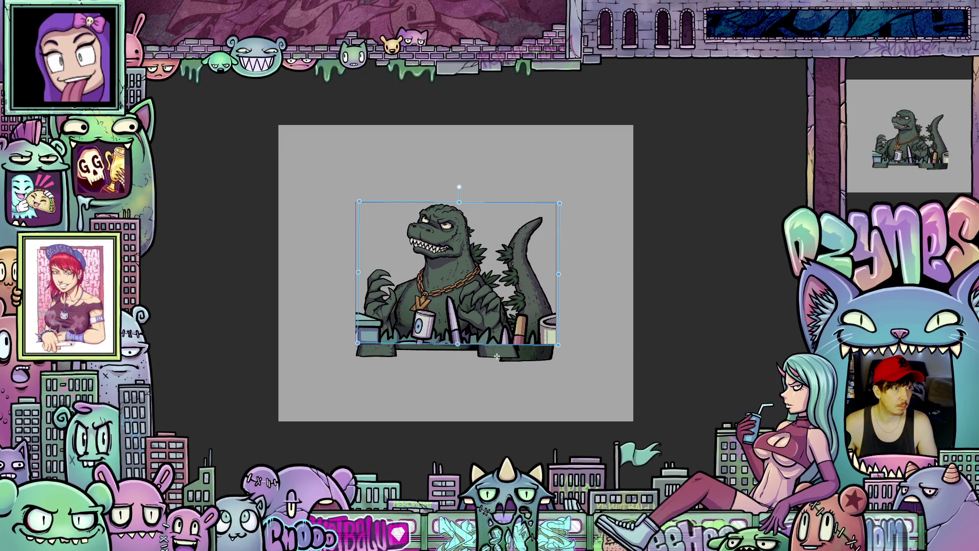
{"action": "left_click_drag", "start_coordinate": [496, 356], "coordinate": [487, 499]}
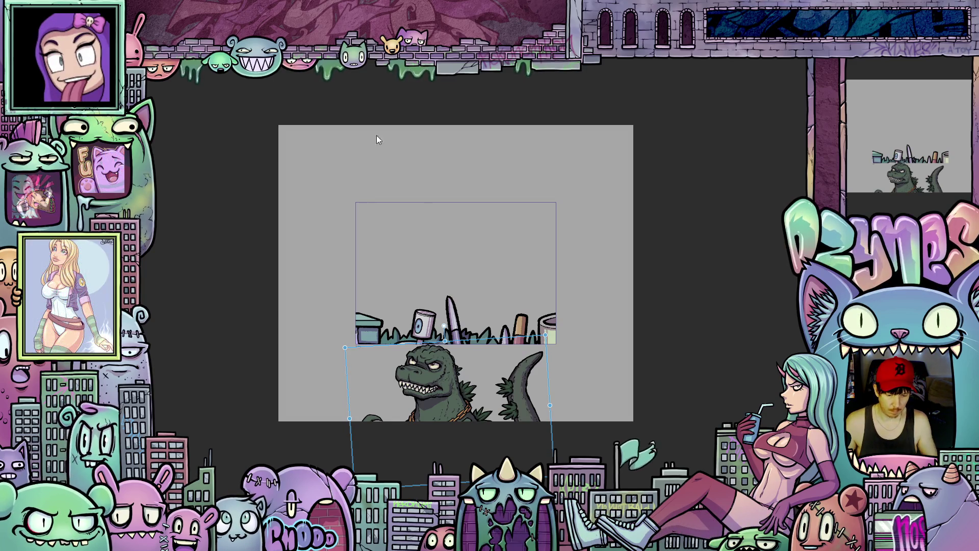
Nudge the kaiju down with Shift+Down, lift it slightly, then undo to reset its placement.
{"action": "key", "text": "shift+Down"}
{"action": "key", "text": "shift+Down"}
{"action": "key", "text": "shift+Down"}
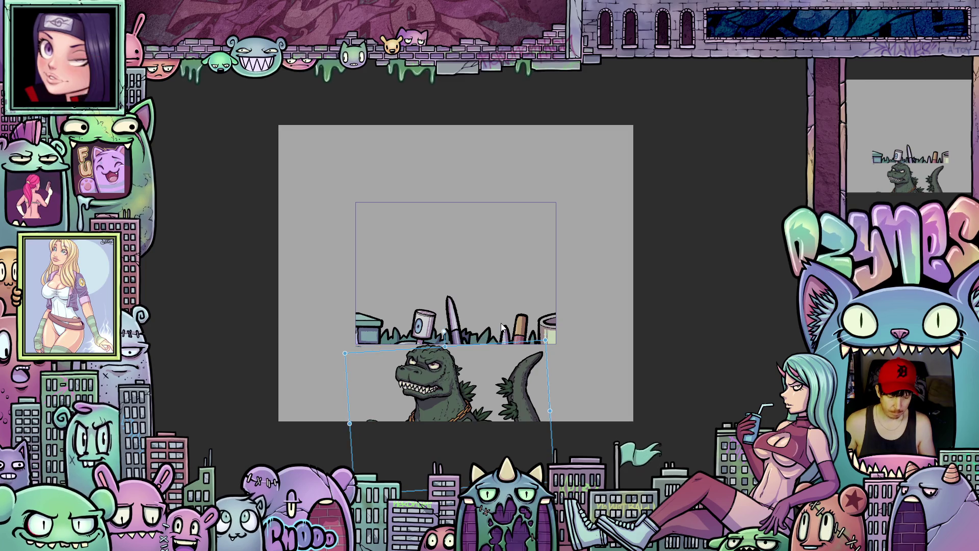
{"action": "key", "text": "shift+Down"}
{"action": "key", "text": "shift+Down"}
{"action": "key", "text": "shift+Down"}
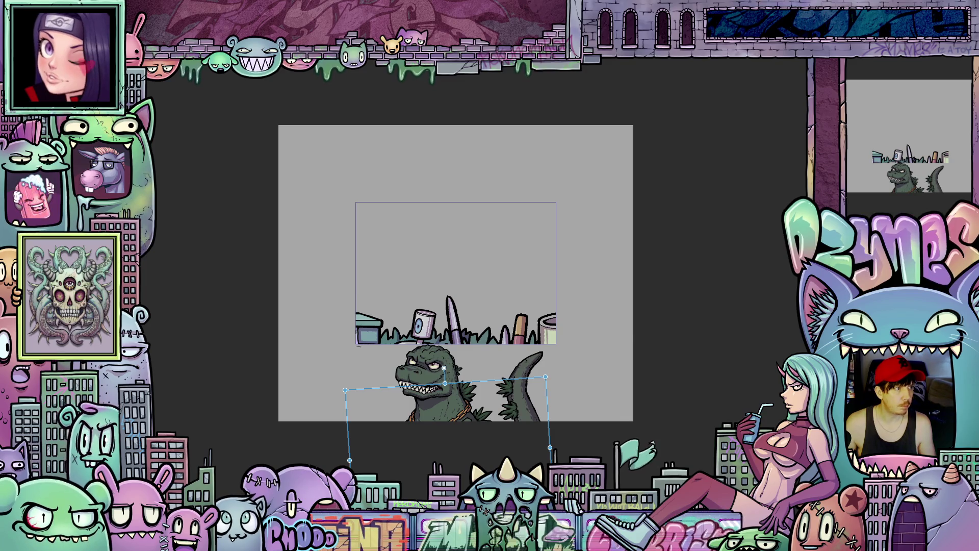
{"action": "mouse_move", "coordinate": [447, 418]}
{"action": "left_mouse_down"}
{"action": "mouse_move", "coordinate": [447, 375]}
{"action": "mouse_move", "coordinate": [447, 412]}
{"action": "left_mouse_up"}
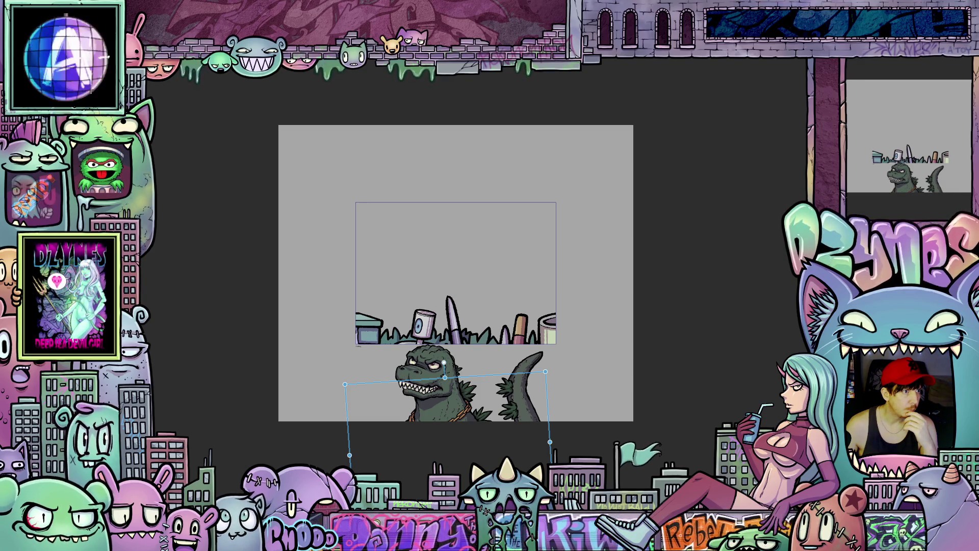
{"action": "key", "text": "ctrl+z"}
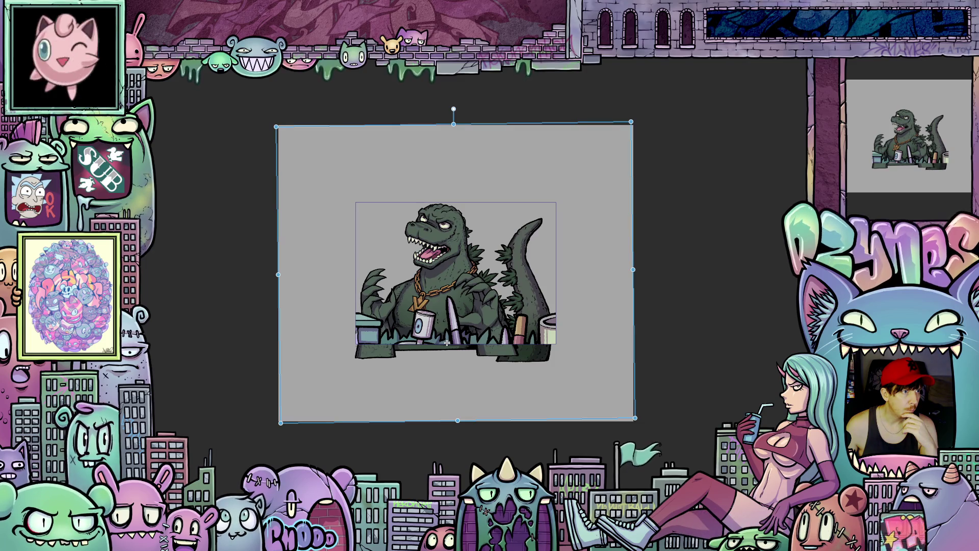
Advance to the next frame, where the raised kaiju roars open-mouthed above the ledge.
{"action": "key", "text": "ctrl+z"}
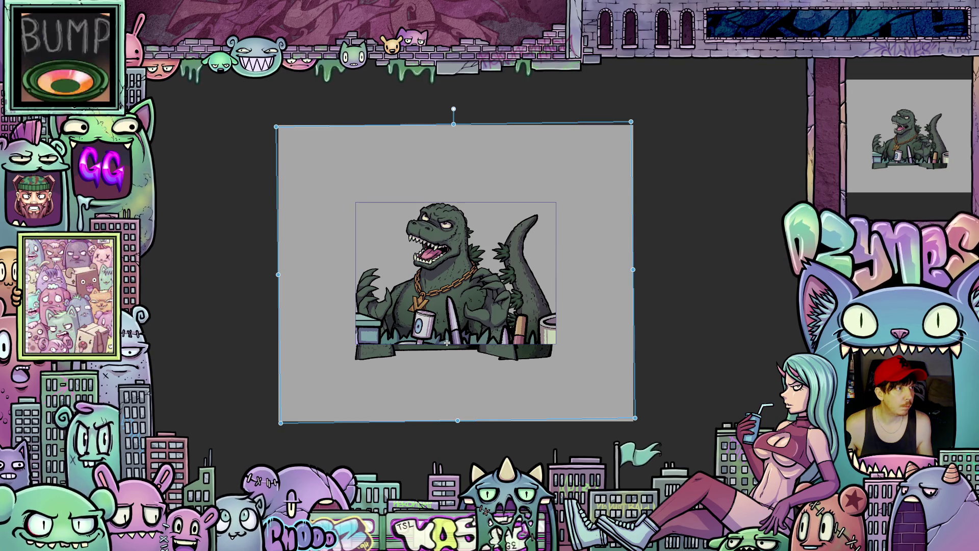
Drag the tilted kaiju down behind the grass, then start playback to render the animation preview.
{"action": "left_click_drag", "start_coordinate": [447, 343], "coordinate": [442, 484]}
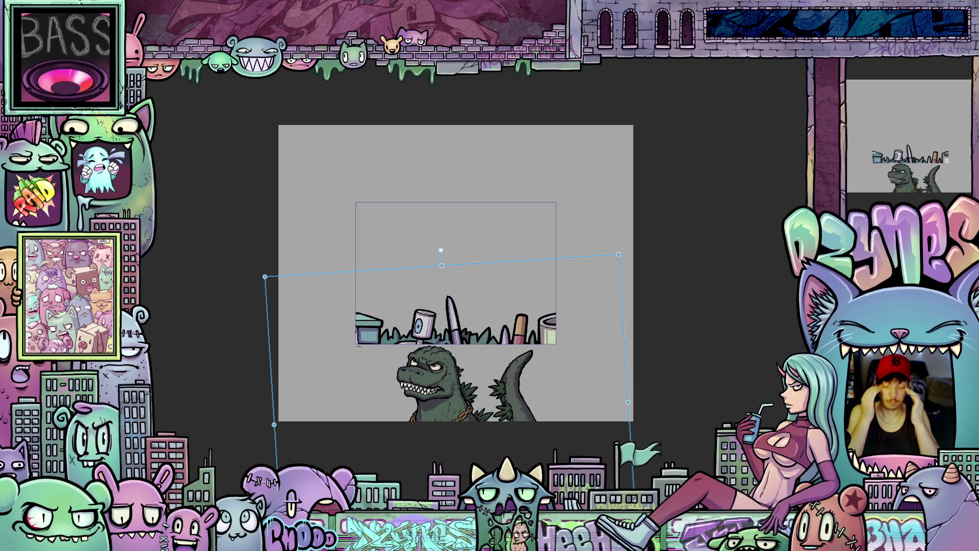
{"action": "key", "text": "space"}
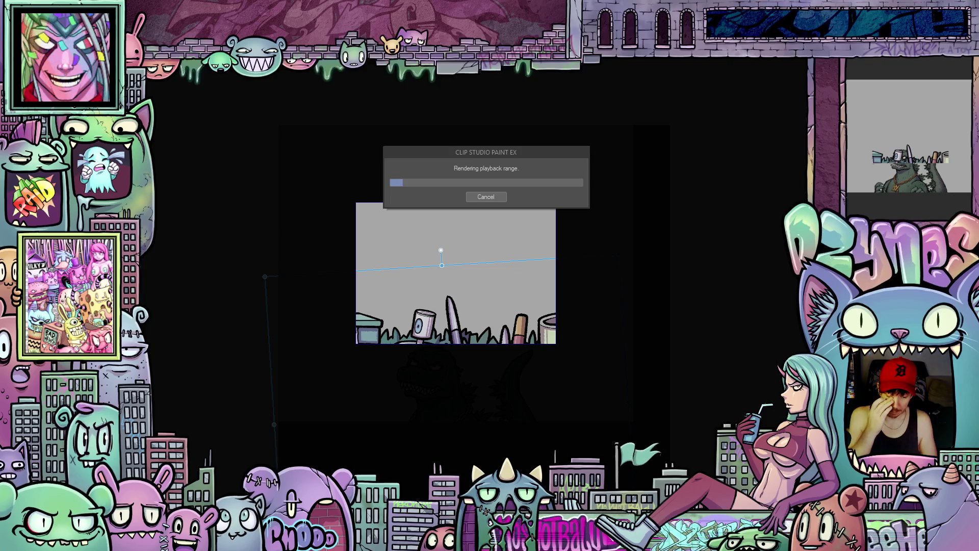
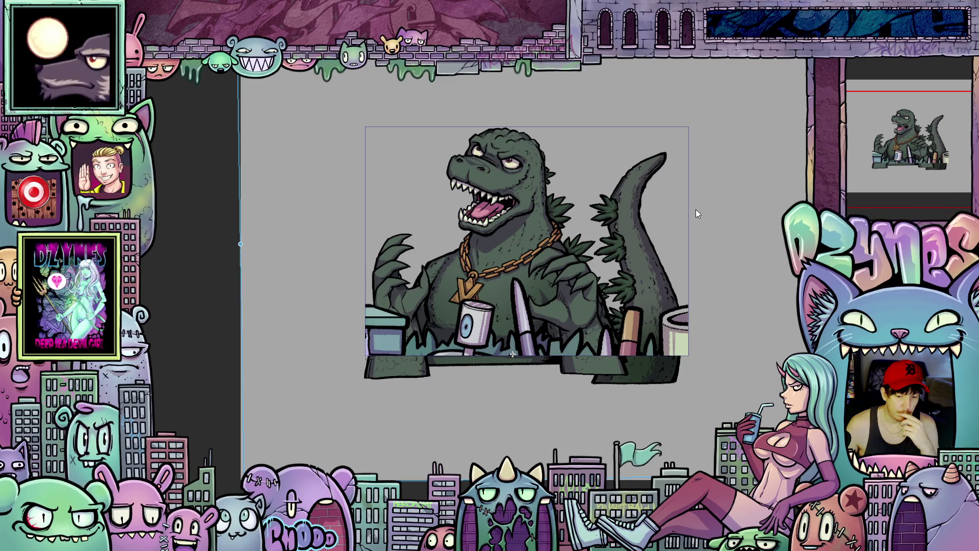
Zoom in on the inked, colored Godzilla wearing the gold chain behind the desk objects.
{"action": "scroll", "coordinate": [551, 194], "scroll_direction": "up", "scroll_amount": 2}
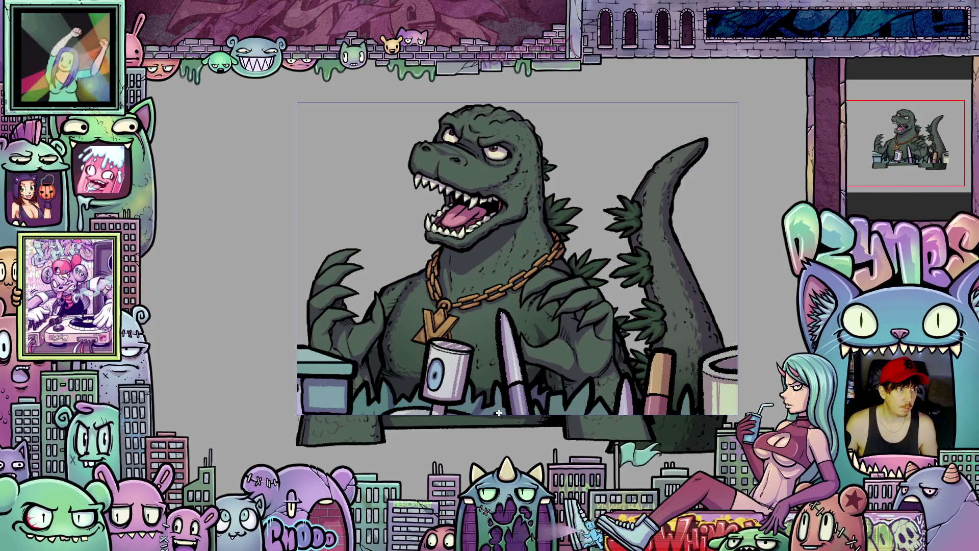
Nudge Godzilla down, then back up-left, flipping between adjacent frames to compare poses.
{"action": "left_click_drag", "start_coordinate": [499, 411], "coordinate": [499, 415]}
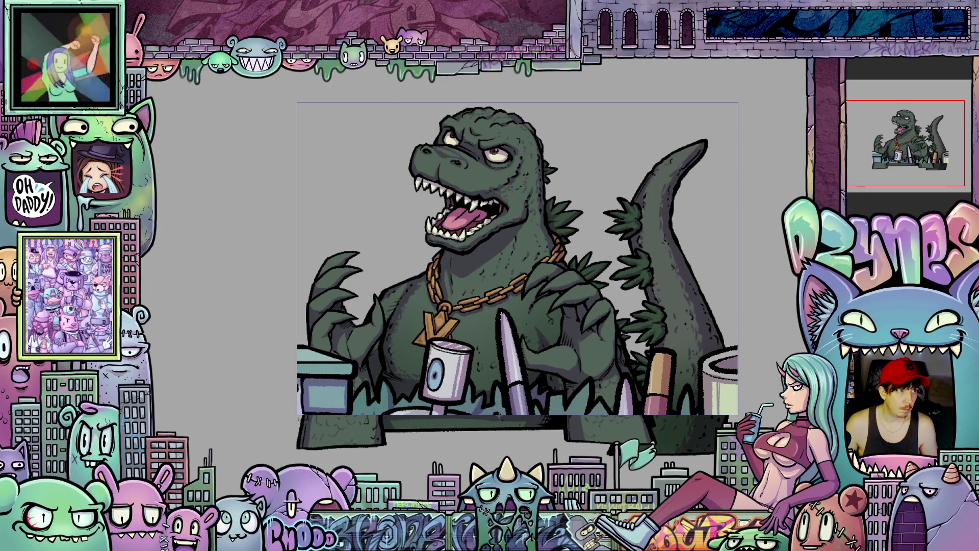
{"action": "left_click_drag", "start_coordinate": [500, 415], "coordinate": [498, 412]}
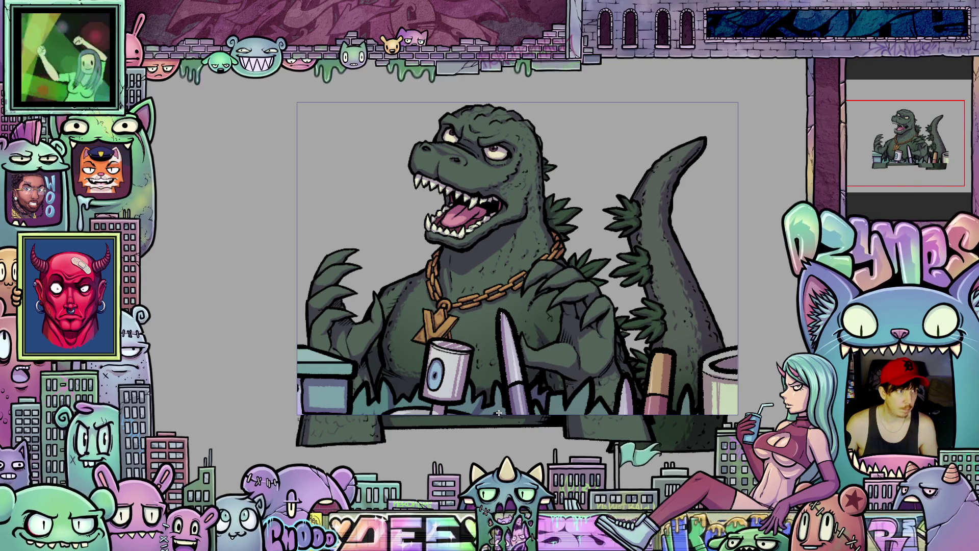
{"action": "key", "text": "ctrl+z"}
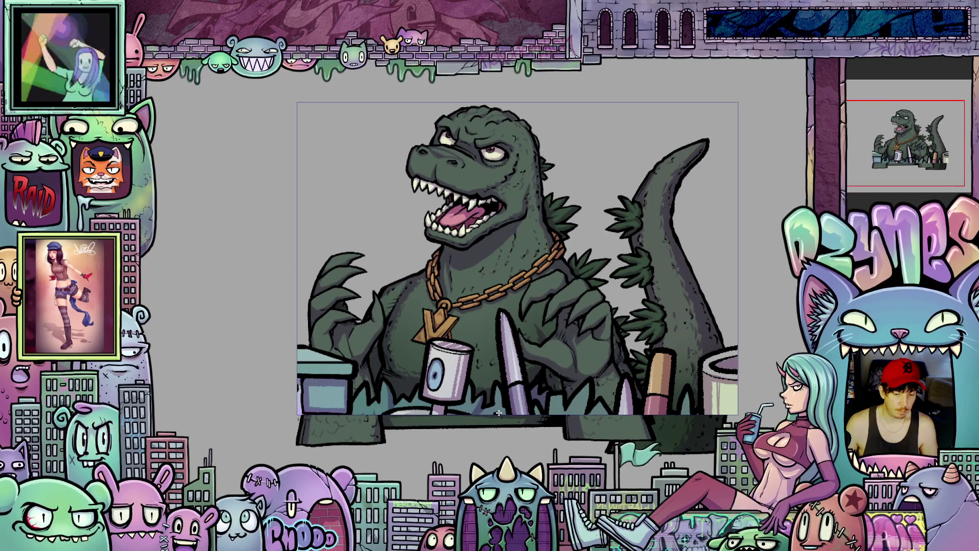
{"action": "key", "text": "ctrl+z"}
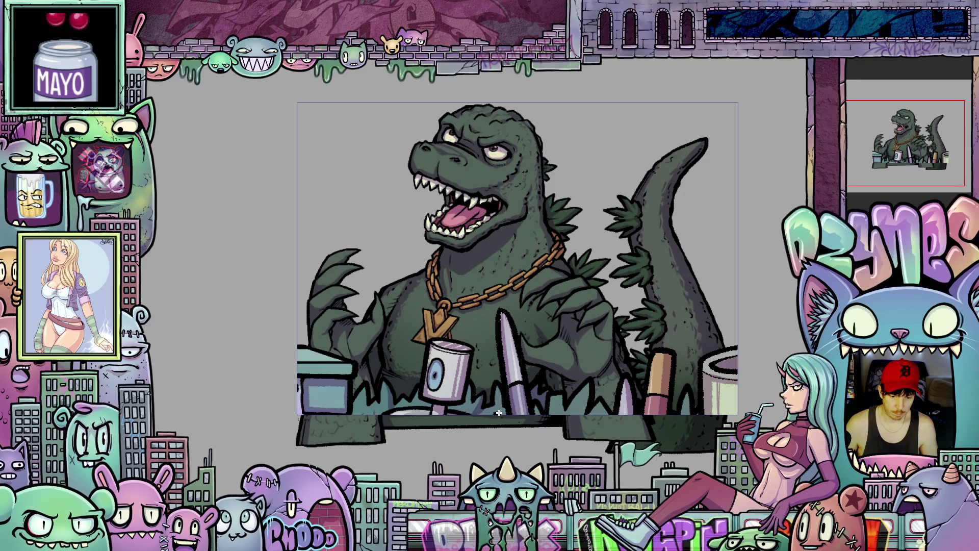
Shift Godzilla a few pixels right and fine-tune its horizontal position.
{"action": "left_click_drag", "start_coordinate": [499, 412], "coordinate": [504, 412]}
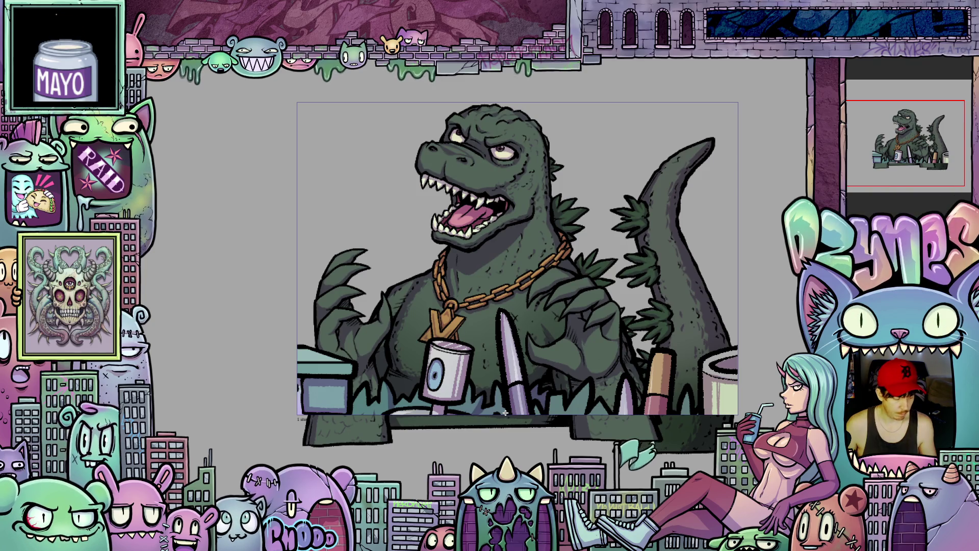
{"action": "left_click_drag", "start_coordinate": [505, 412], "coordinate": [499, 412]}
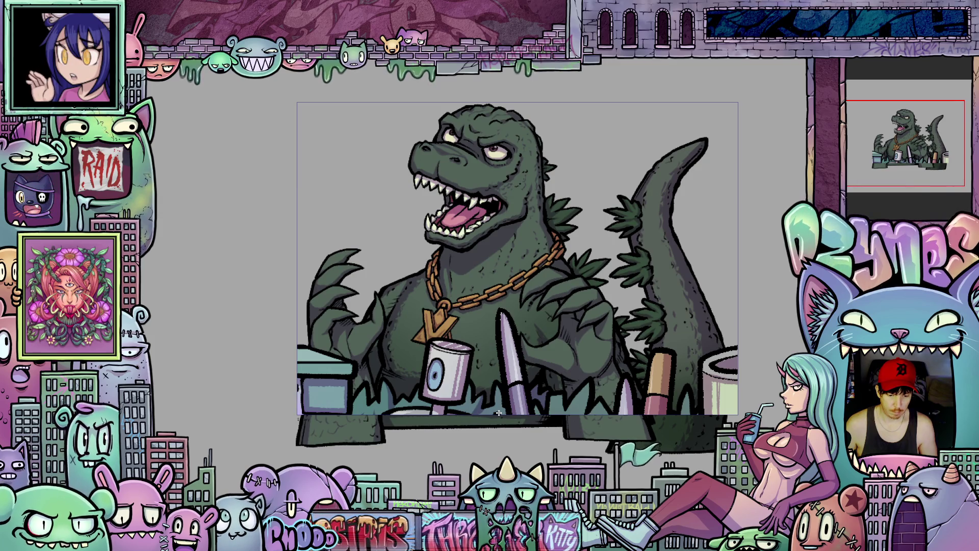
{"action": "left_click_drag", "start_coordinate": [498, 412], "coordinate": [502, 412]}
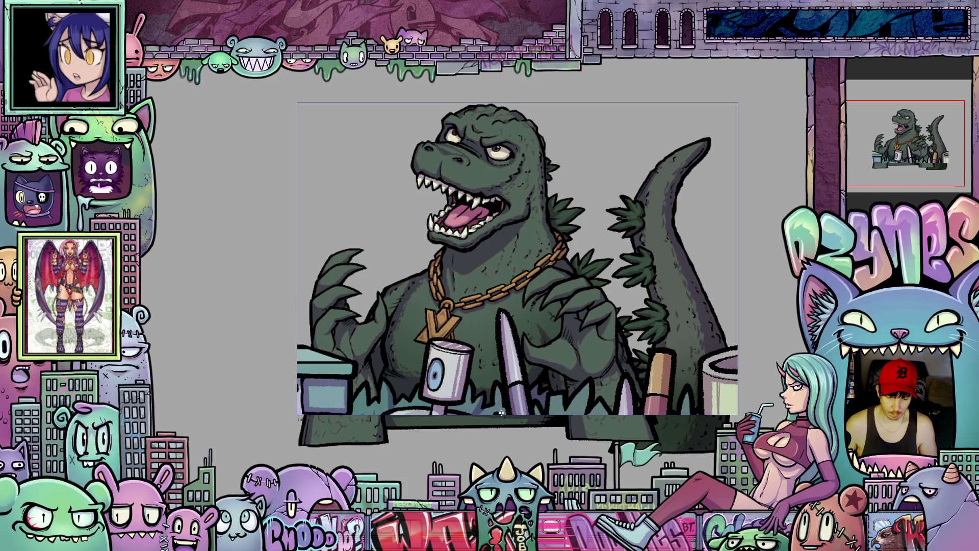
{"action": "left_click_drag", "start_coordinate": [501, 412], "coordinate": [501, 412]}
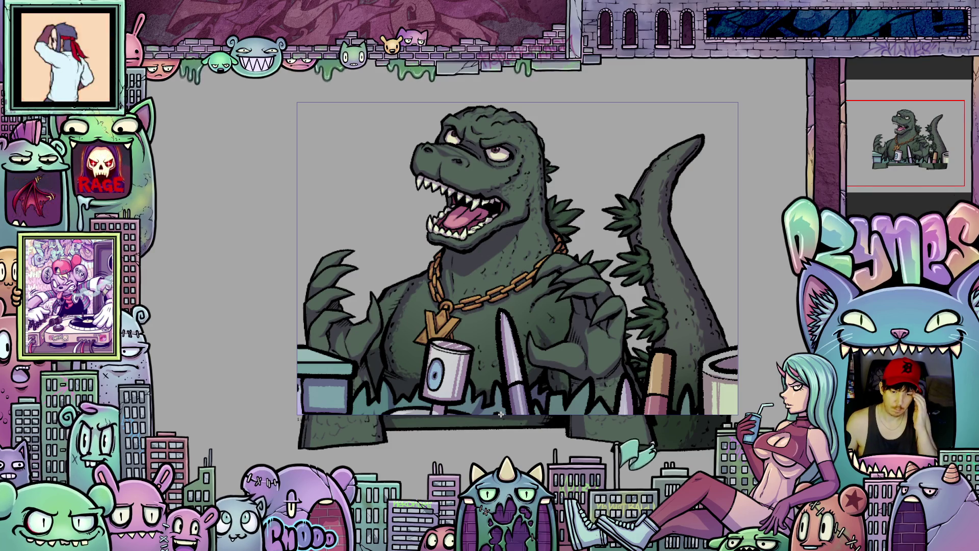
Nudge Godzilla about 3 px up-left, then about 3 px back right.
{"action": "left_click_drag", "start_coordinate": [500, 414], "coordinate": [499, 412]}
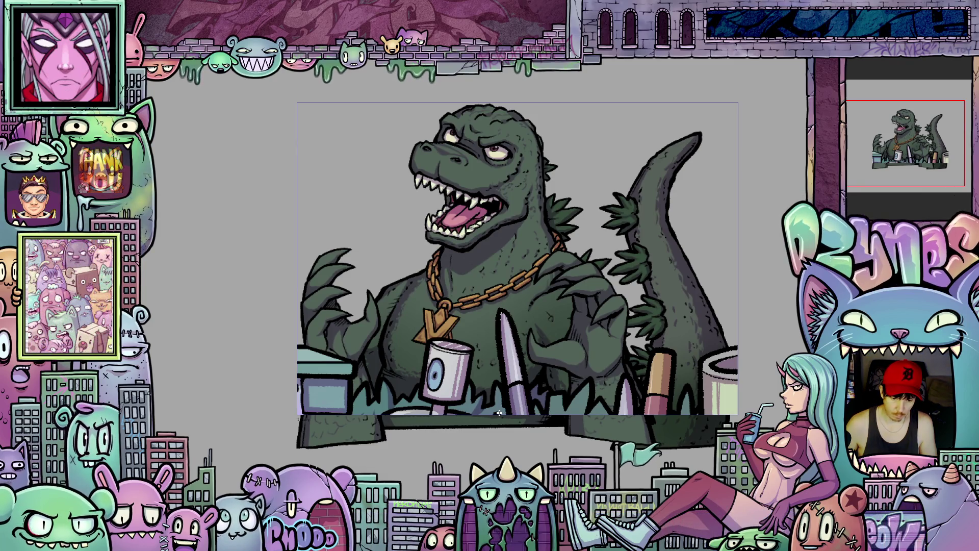
{"action": "left_click_drag", "start_coordinate": [499, 412], "coordinate": [501, 413]}
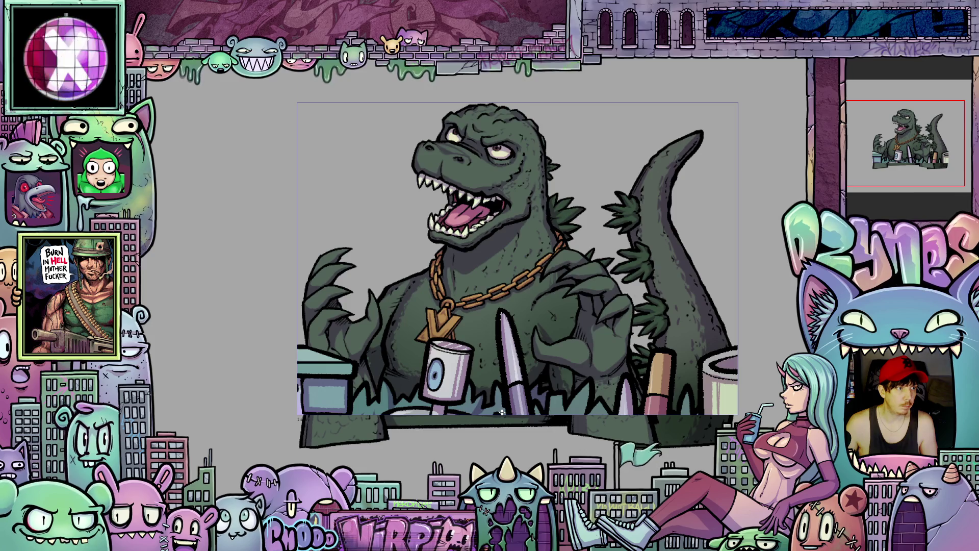
{"action": "key", "text": "ctrl+z"}
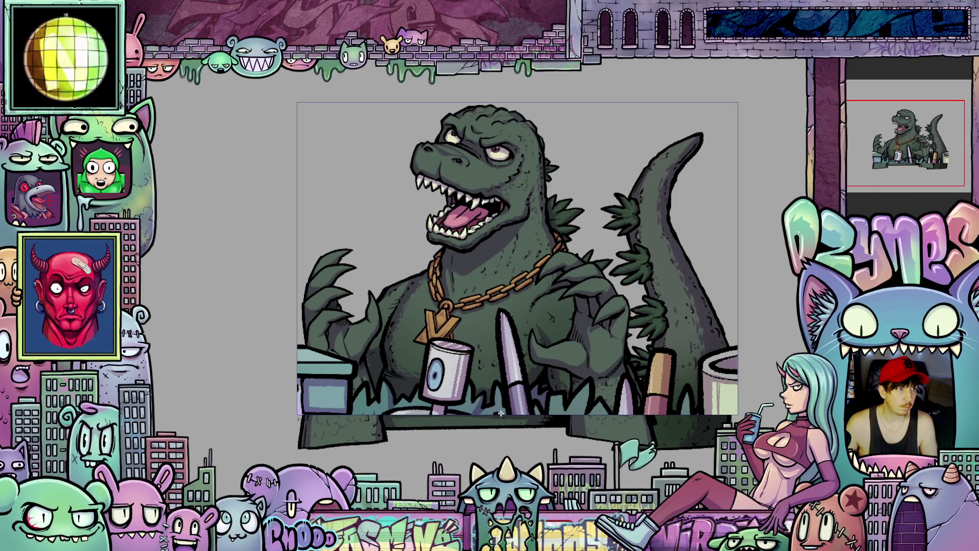
{"action": "key", "text": "ctrl+z"}
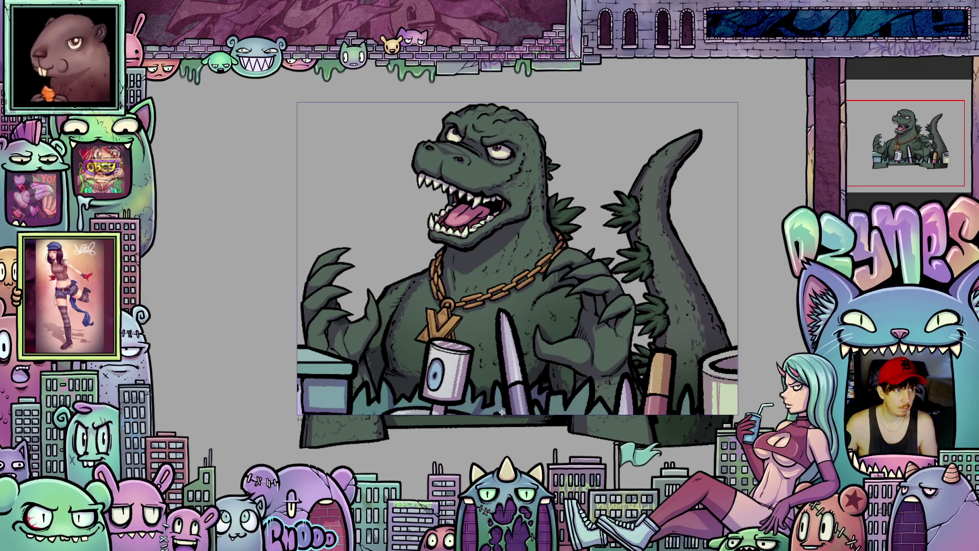
{"action": "key", "text": "ctrl+z"}
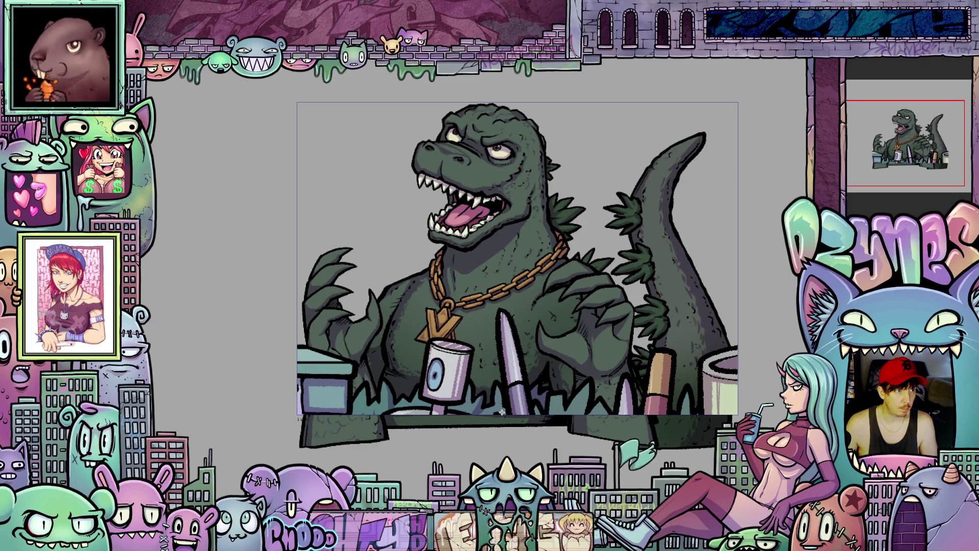
{"action": "key", "text": "ctrl+z"}
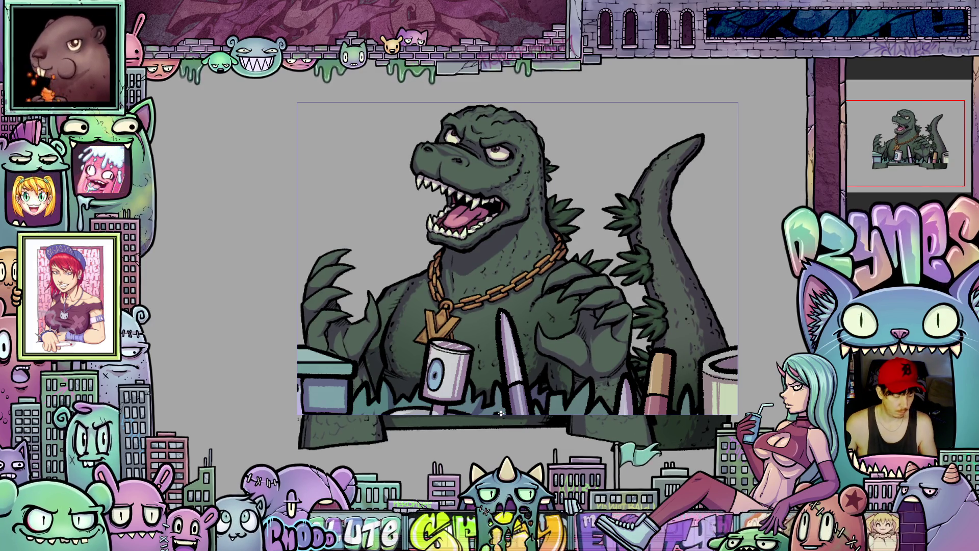
{"action": "key", "text": "ctrl+z"}
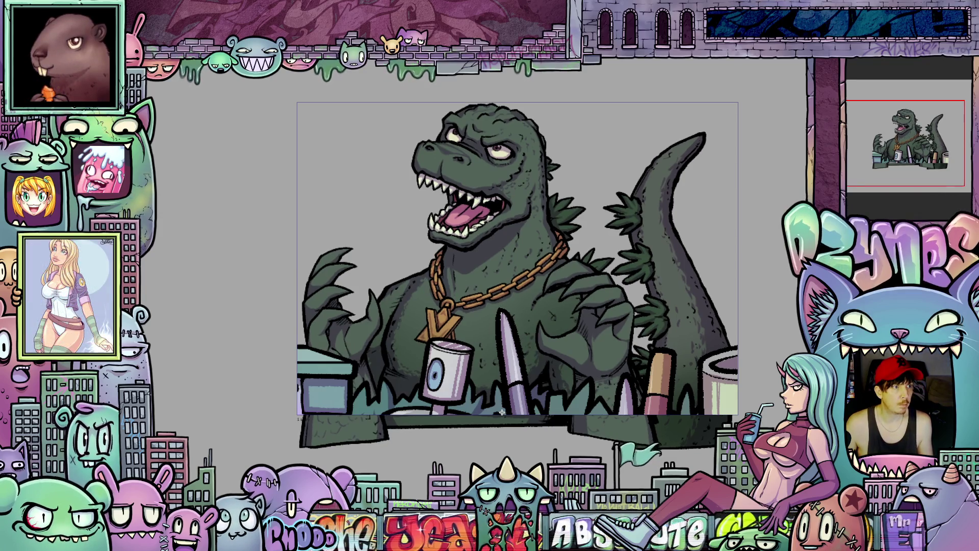
{"action": "key", "text": "ctrl+z"}
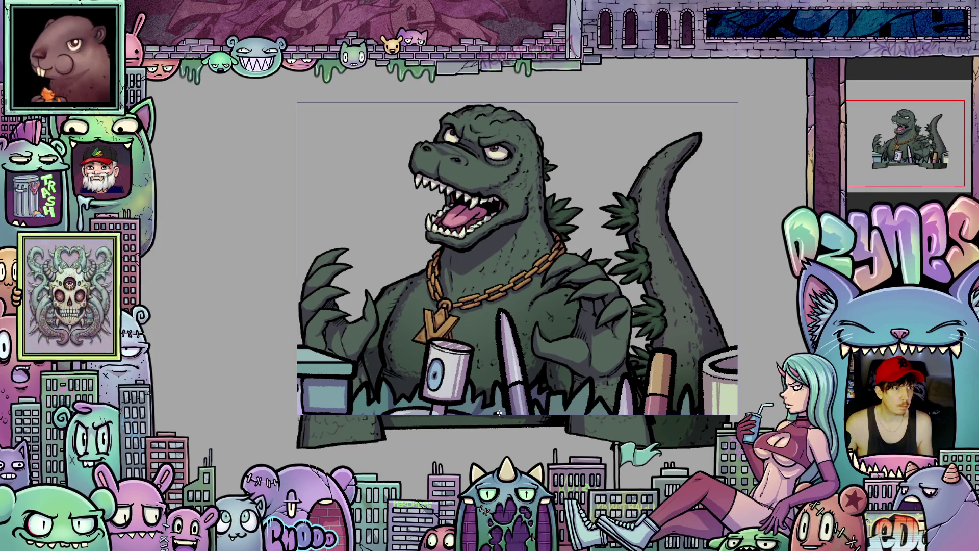
{"action": "key", "text": "ctrl+z"}
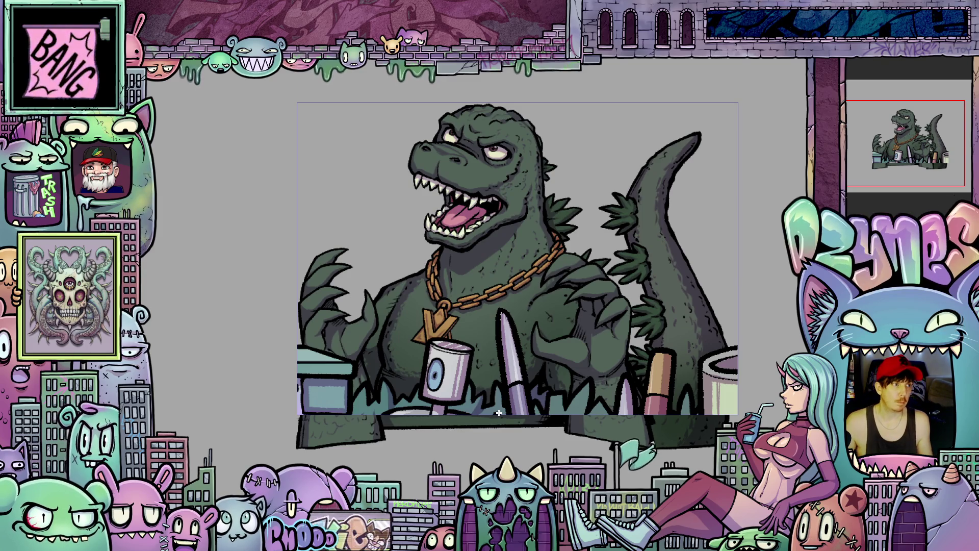
{"action": "key", "text": "ctrl+z"}
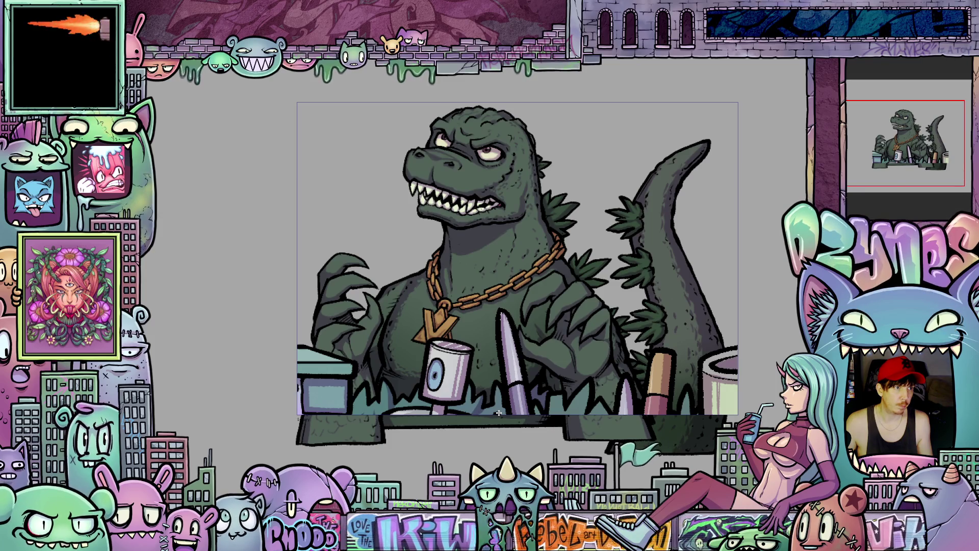
{"action": "key", "text": "ctrl+y"}
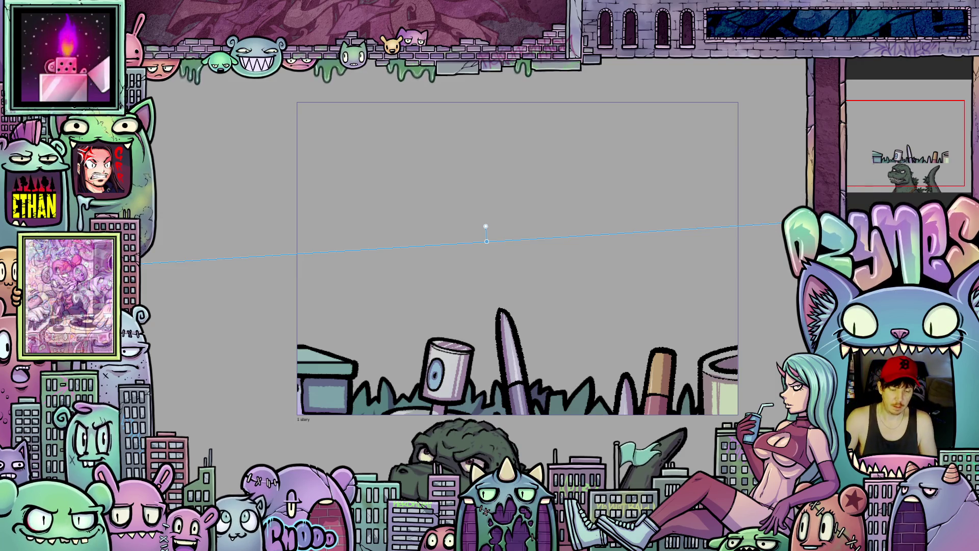
Render the playback range and play back the Godzilla animation loop.
{"action": "key", "text": "space"}
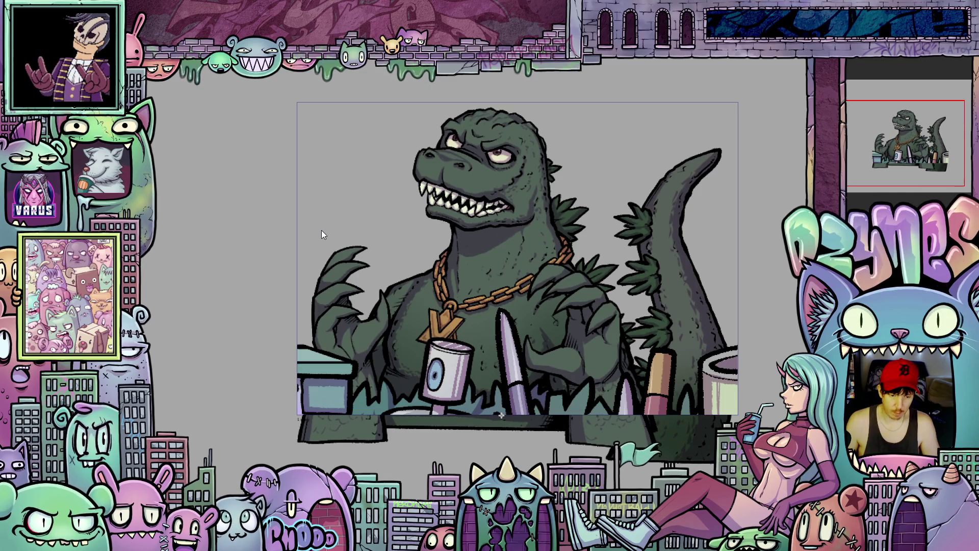
Zoom out so Godzilla and the desk props fit comfortably in view.
{"action": "scroll", "coordinate": [253, 160], "scroll_direction": "down", "scroll_amount": 1}
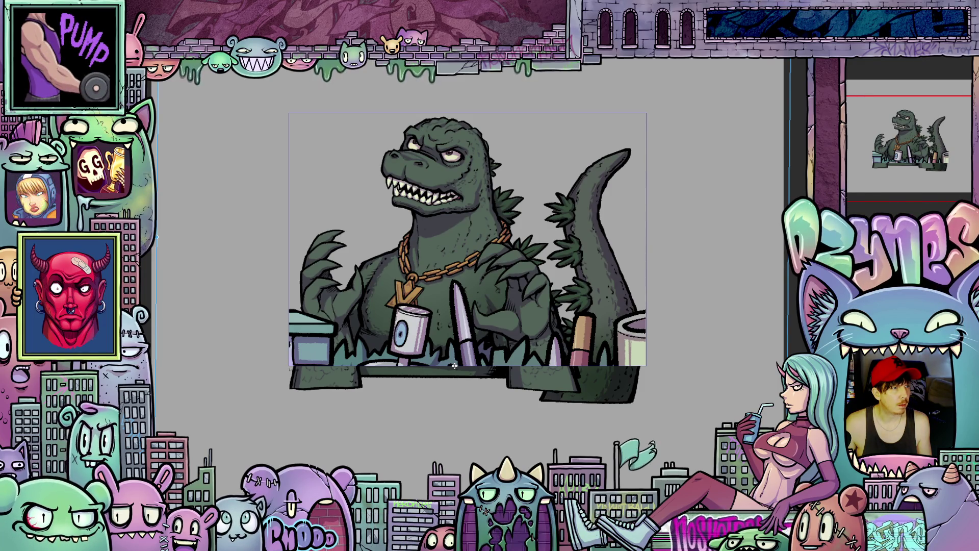
Step through the frames, drag Godzilla down behind the art supplies, and render a preview.
{"action": "key", "text": "ctrl+z"}
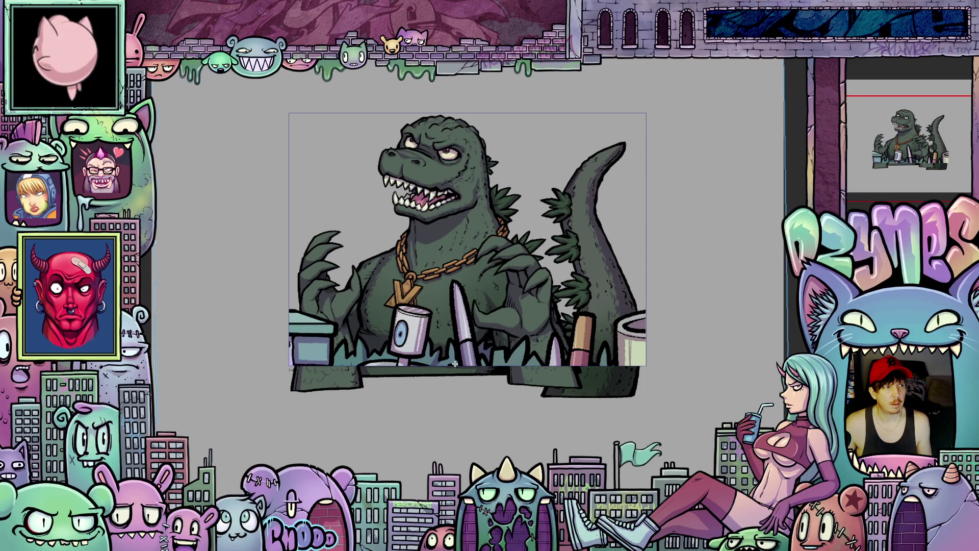
{"action": "key", "text": "ctrl+z"}
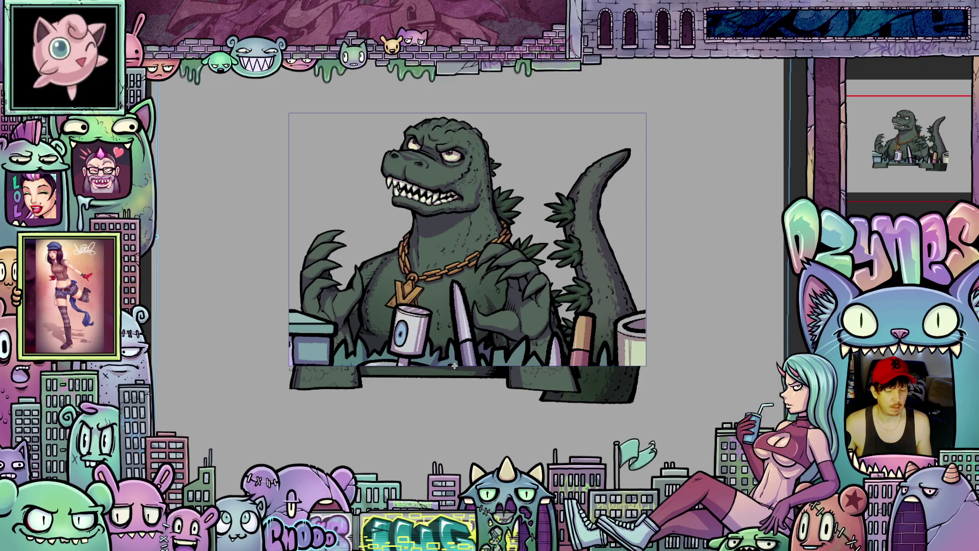
{"action": "key", "text": "ctrl+z"}
{"action": "key", "text": "ctrl+z"}
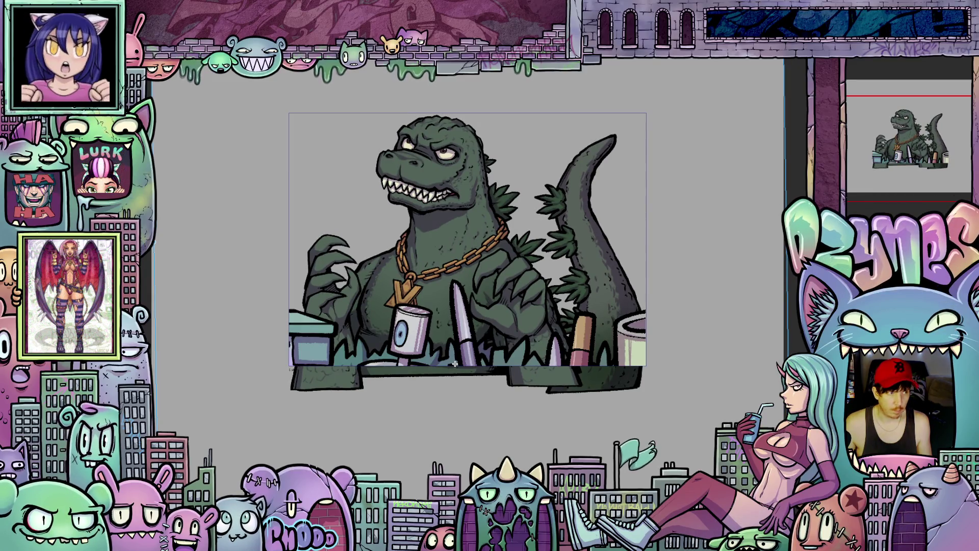
{"action": "key", "text": "ctrl+z"}
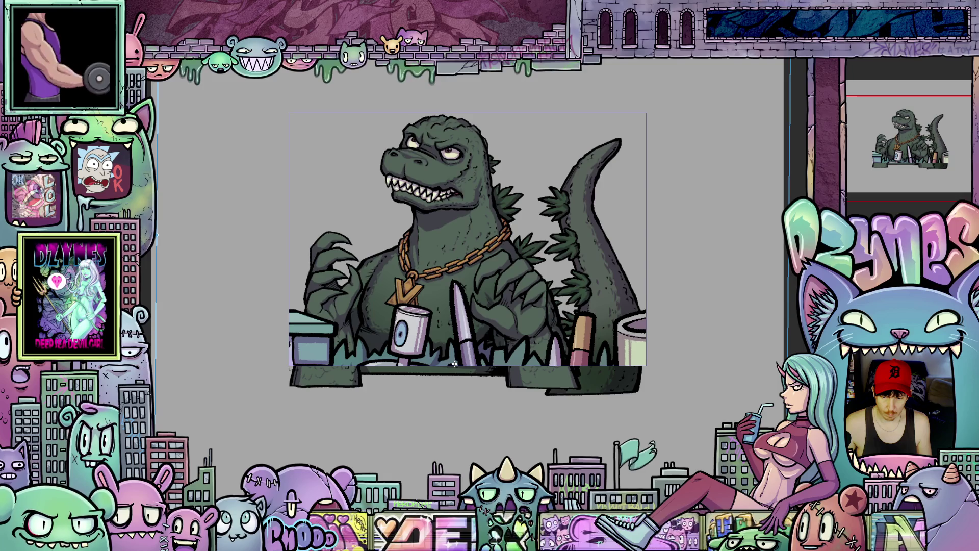
{"action": "key", "text": "ctrl+z"}
{"action": "key", "text": "ctrl+z"}
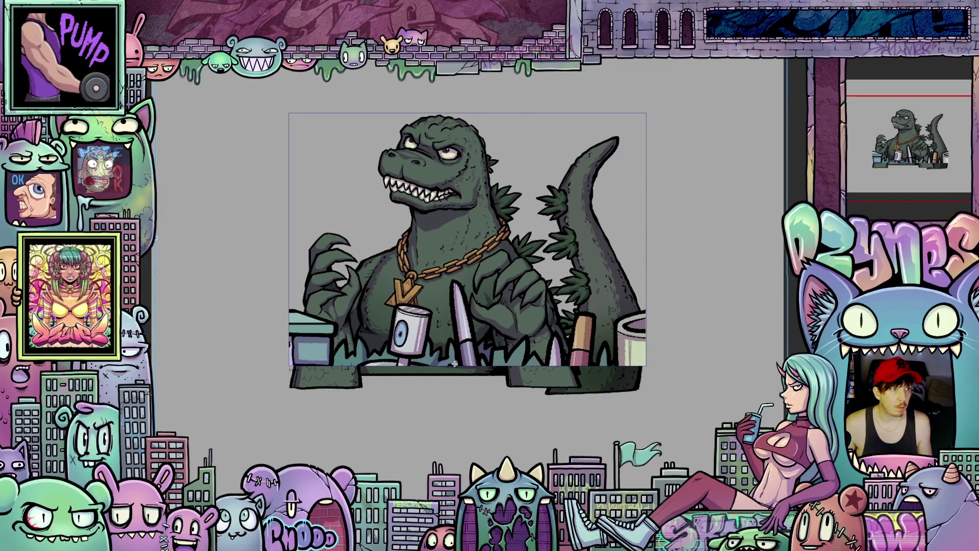
{"action": "key", "text": "ctrl+z"}
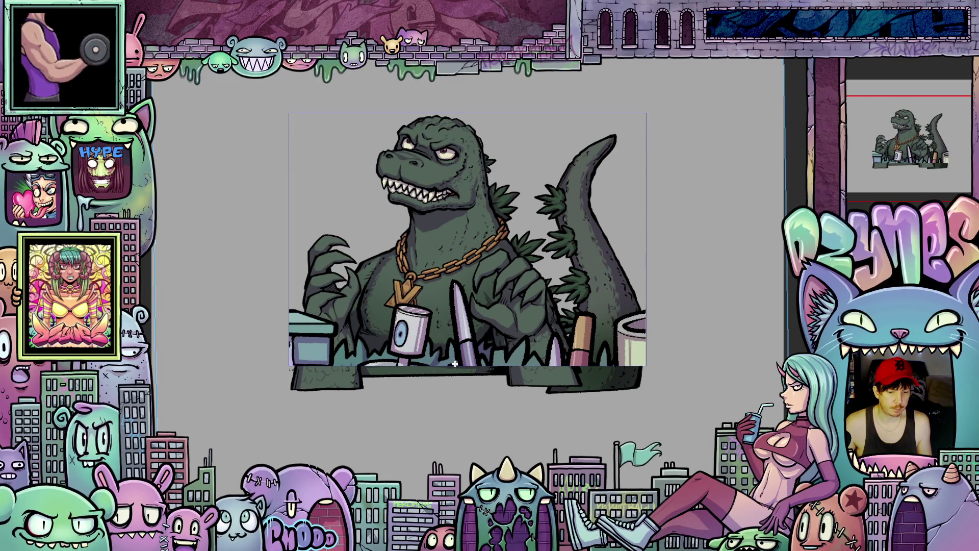
{"action": "key", "text": "ctrl+z"}
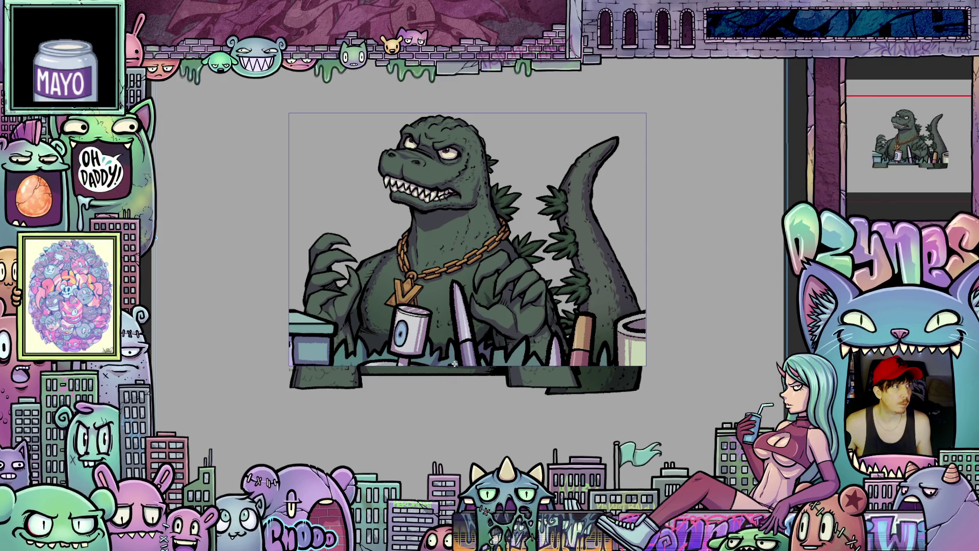
{"action": "left_click_drag", "start_coordinate": [454, 363], "coordinate": [444, 550]}
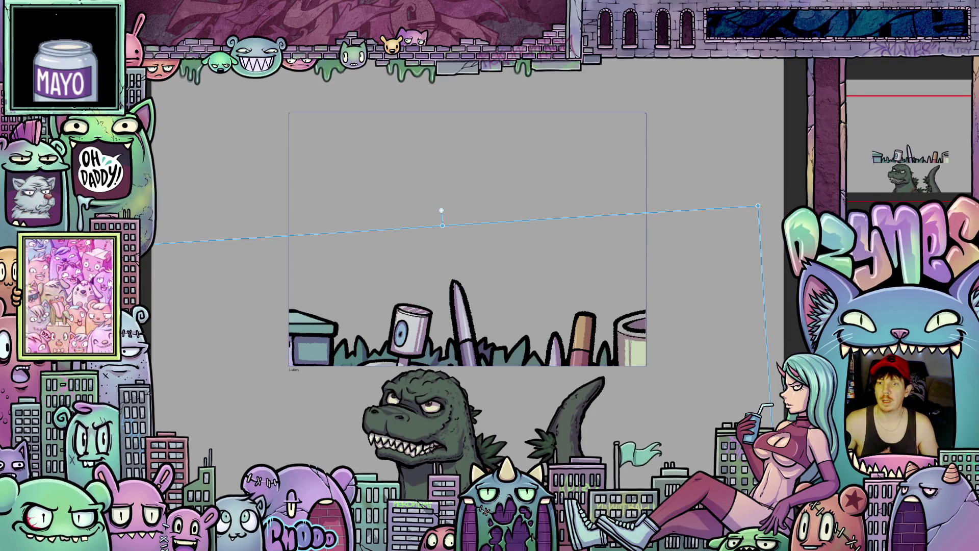
{"action": "key", "text": "space"}
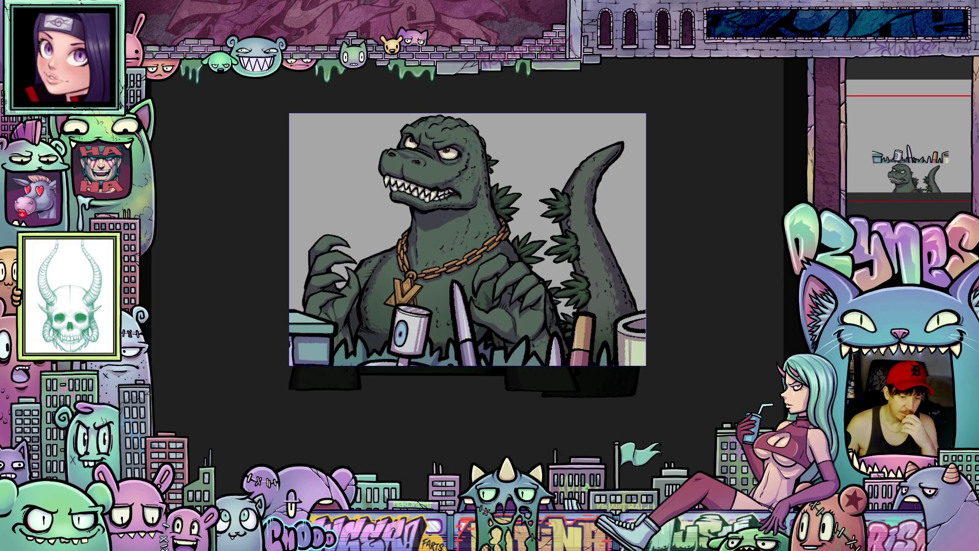
Zoom out, then magnify Godzilla's chest, claw, chain and can pendant, easing back slightly.
{"action": "scroll", "coordinate": [583, 252], "scroll_direction": "down", "scroll_amount": 3}
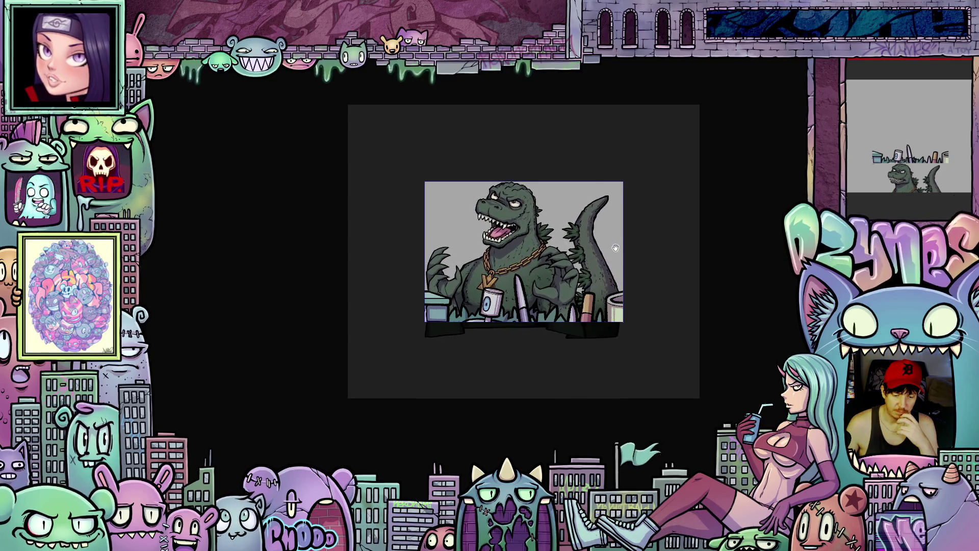
{"action": "scroll", "coordinate": [472, 297], "scroll_direction": "up", "scroll_amount": 5}
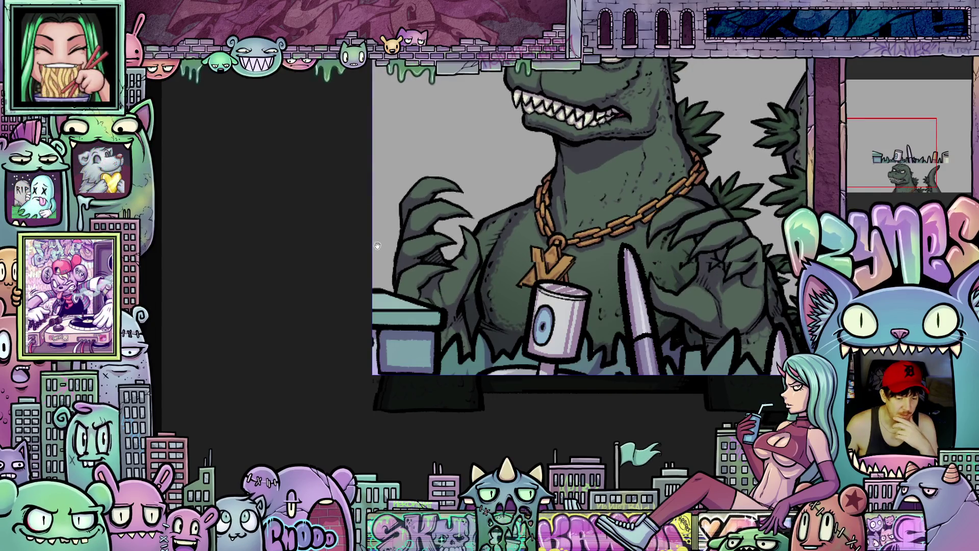
{"action": "scroll", "coordinate": [372, 250], "scroll_direction": "up", "scroll_amount": 3}
{"action": "scroll", "coordinate": [369, 255], "scroll_direction": "up", "scroll_amount": 2}
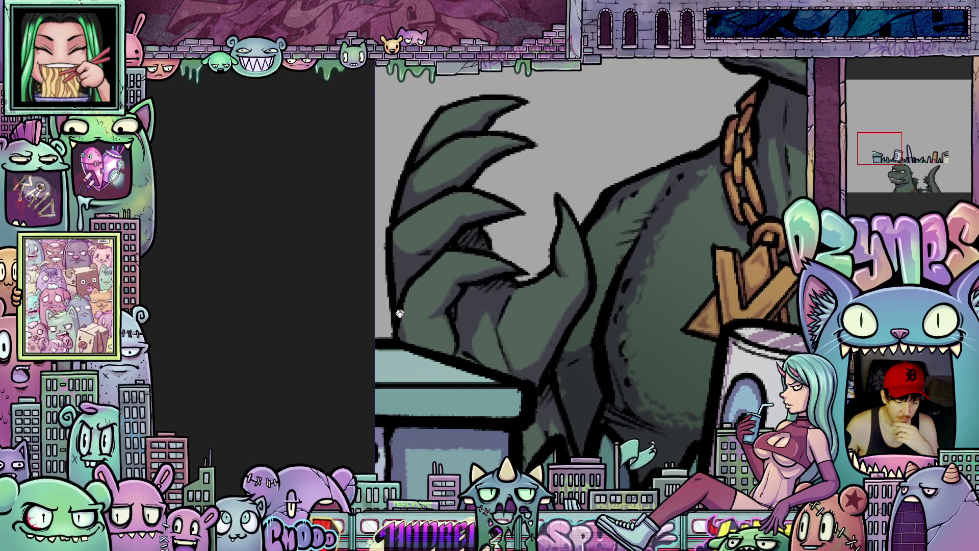
{"action": "scroll", "coordinate": [306, 168], "scroll_direction": "down", "scroll_amount": 4}
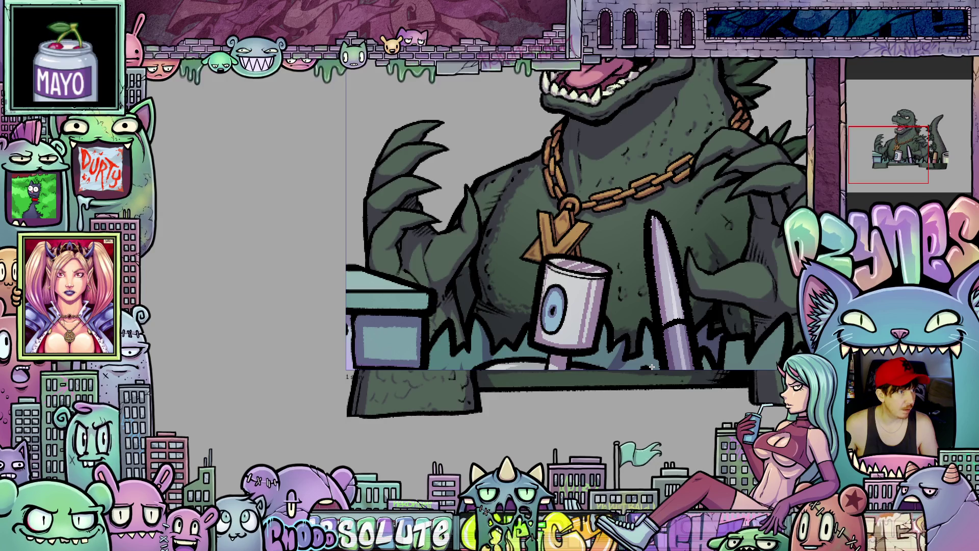
Mesh-warp Godzilla's left arm and right side, then drop him below the art supplies.
{"action": "left_click_drag", "start_coordinate": [651, 366], "coordinate": [678, 343]}
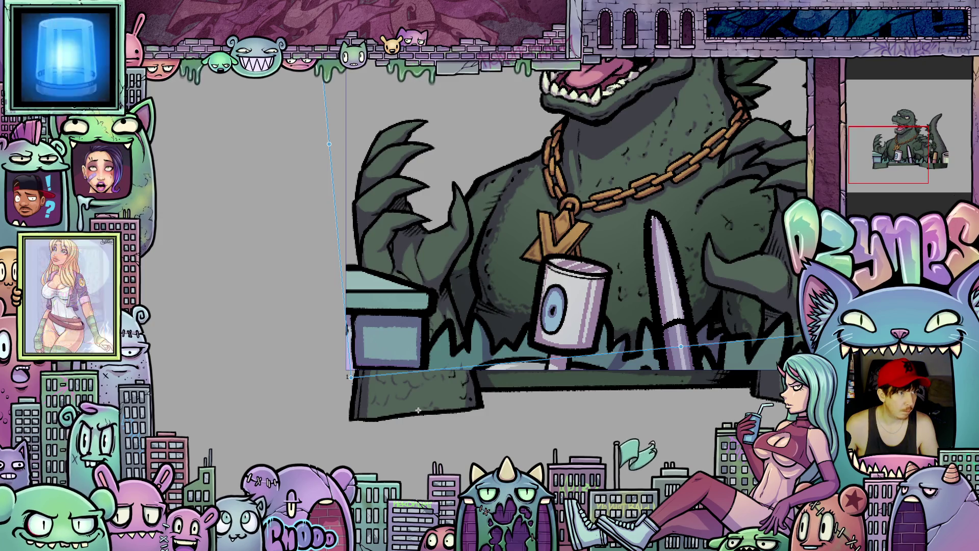
{"action": "left_click_drag", "start_coordinate": [418, 410], "coordinate": [415, 412]}
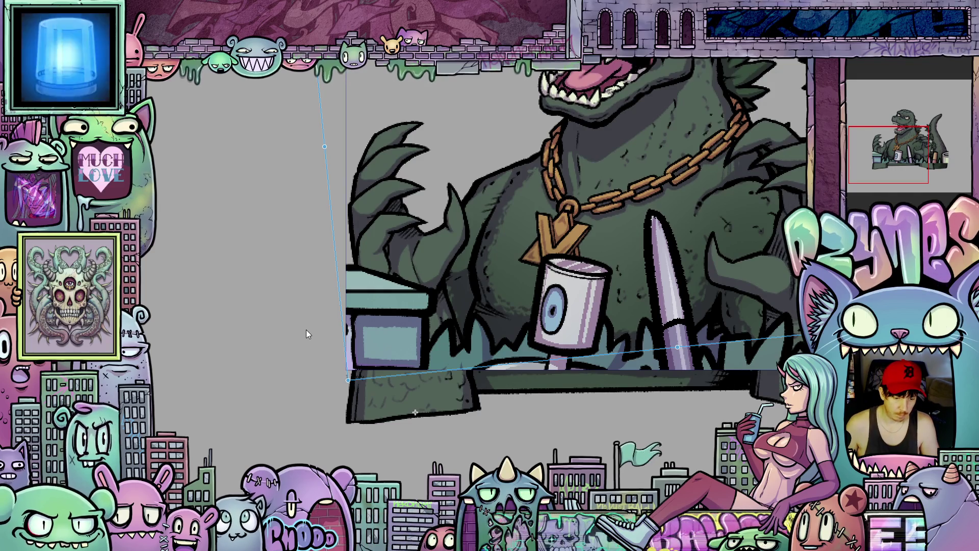
{"action": "left_click_drag", "start_coordinate": [415, 412], "coordinate": [417, 412]}
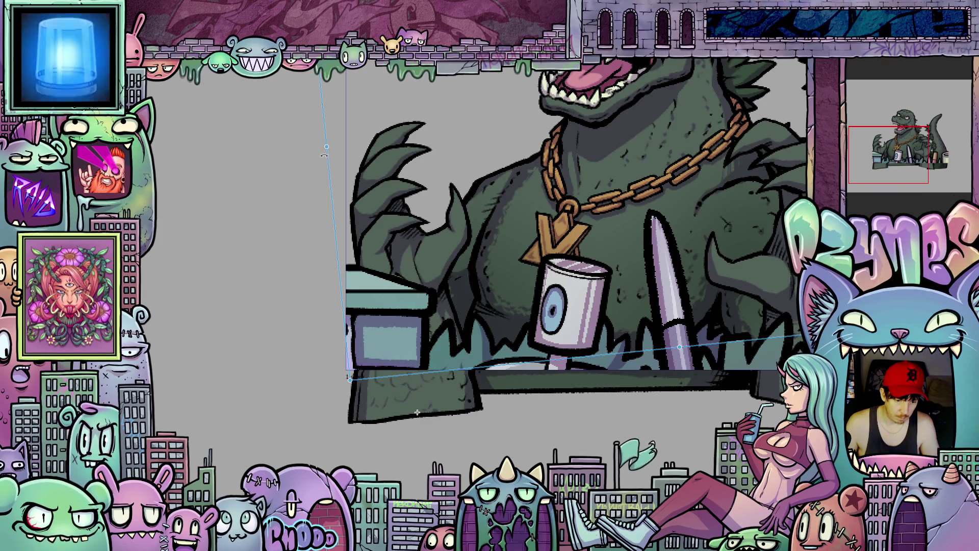
{"action": "left_click_drag", "start_coordinate": [323, 156], "coordinate": [326, 155]}
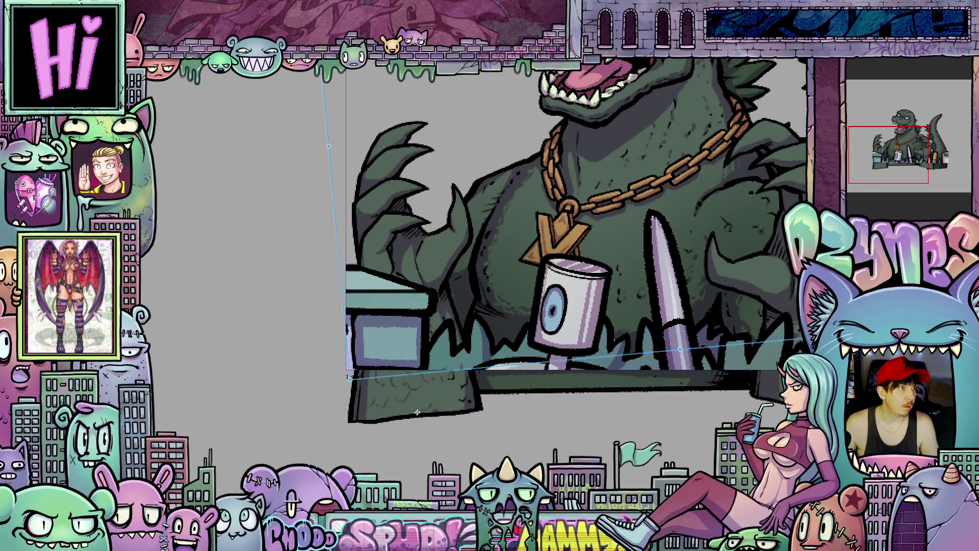
{"action": "left_click_drag", "start_coordinate": [417, 412], "coordinate": [383, 485]}
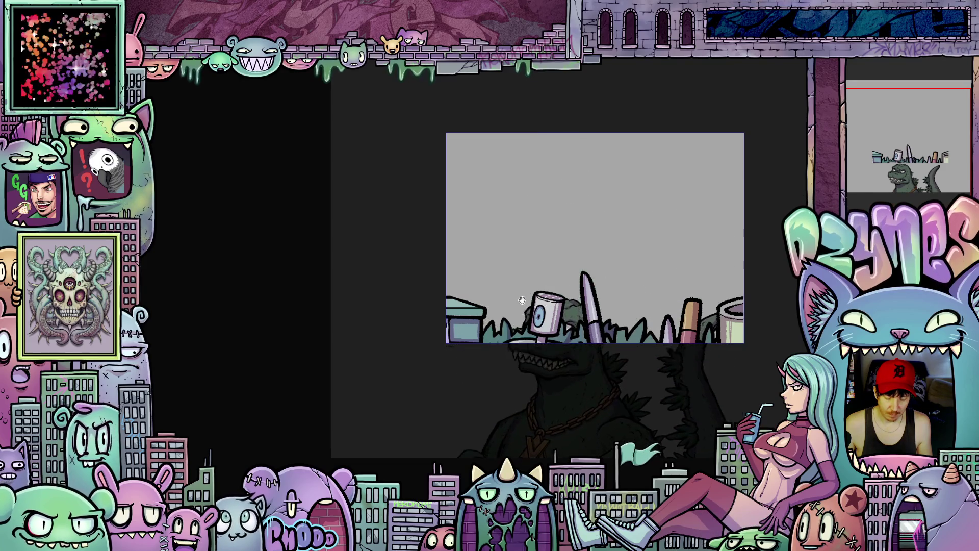
Stop the animation preview and zoom in on Godzilla beside the blue RAWR sketch.
{"action": "scroll", "coordinate": [592, 306], "scroll_direction": "up", "scroll_amount": 1}
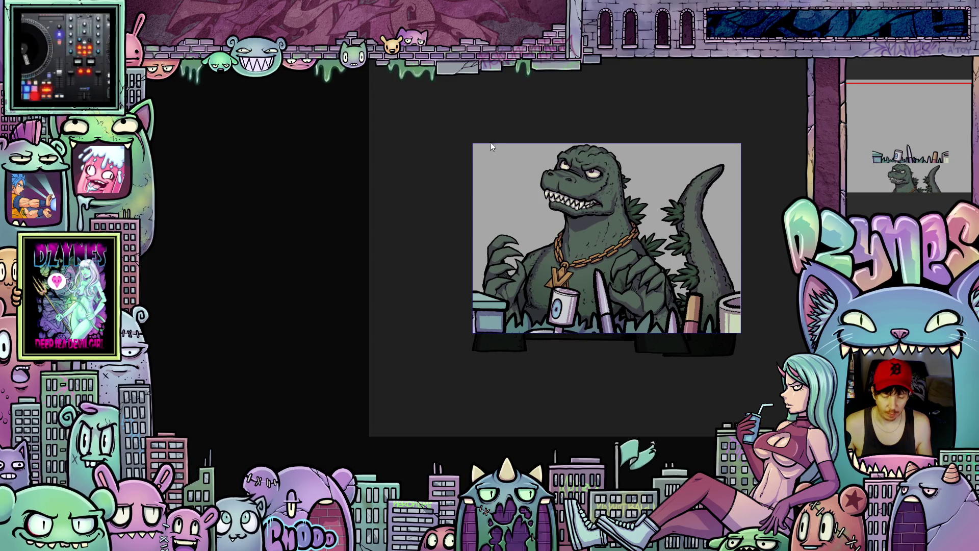
{"action": "key", "text": "space"}
{"action": "scroll", "coordinate": [558, 181], "scroll_direction": "up", "scroll_amount": 2}
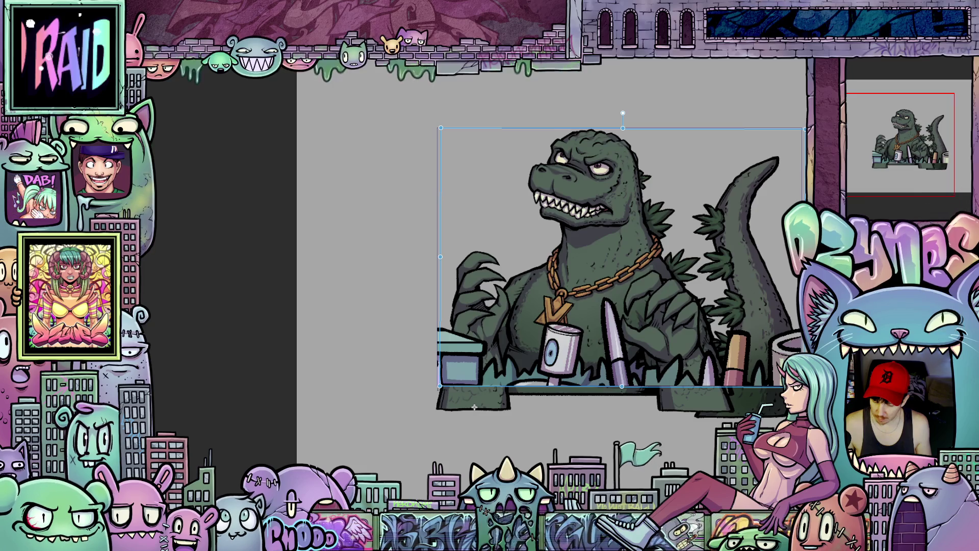
{"action": "scroll", "coordinate": [463, 169], "scroll_direction": "up", "scroll_amount": 2}
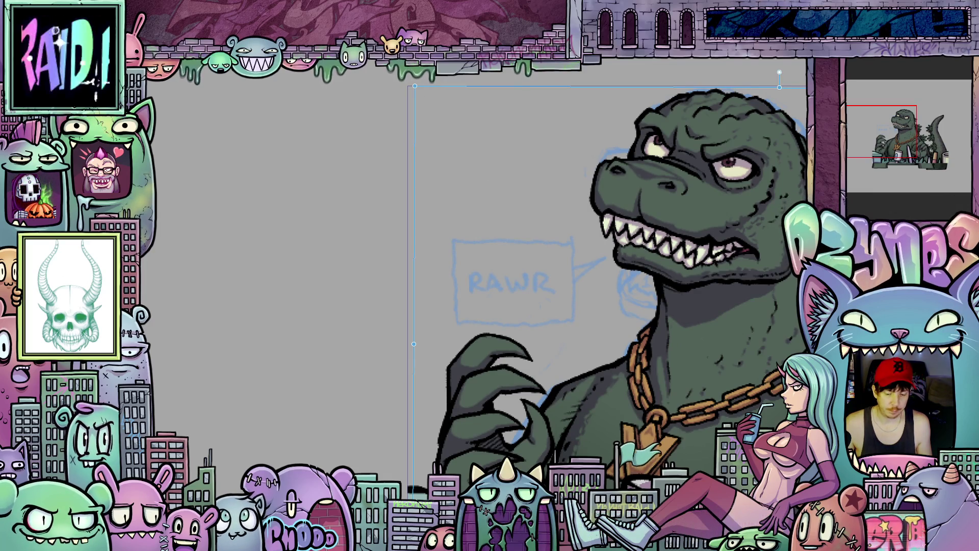
Move the coloured Godzilla down, enlarge it by a corner handle, and apply the transform.
{"action": "left_click_drag", "start_coordinate": [663, 153], "coordinate": [663, 505]}
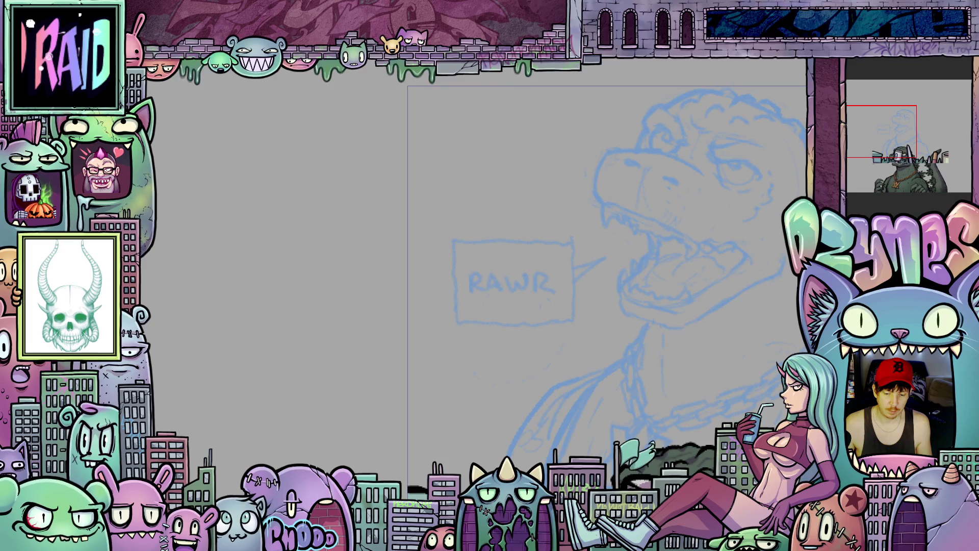
{"action": "scroll", "coordinate": [687, 245], "scroll_direction": "down", "scroll_amount": 3}
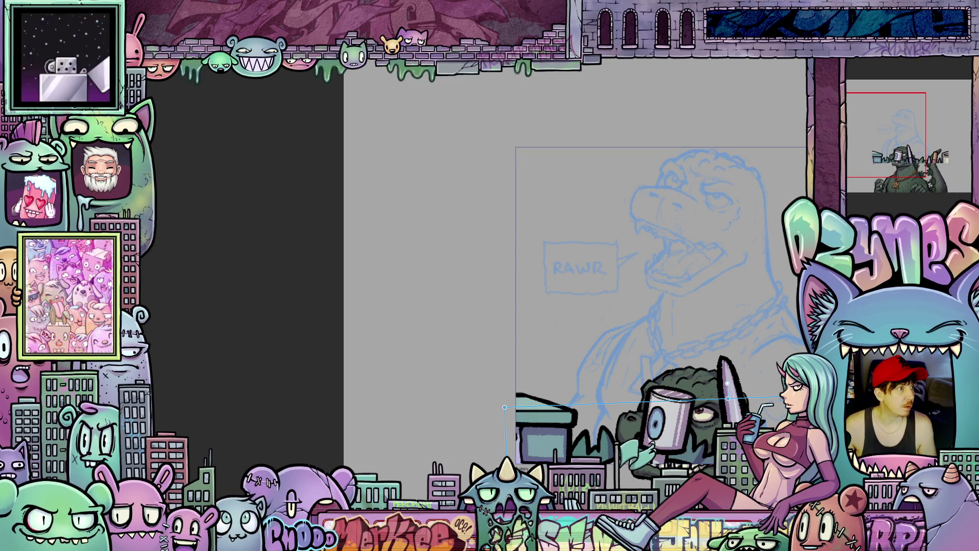
{"action": "left_click_drag", "start_coordinate": [504, 407], "coordinate": [327, 203]}
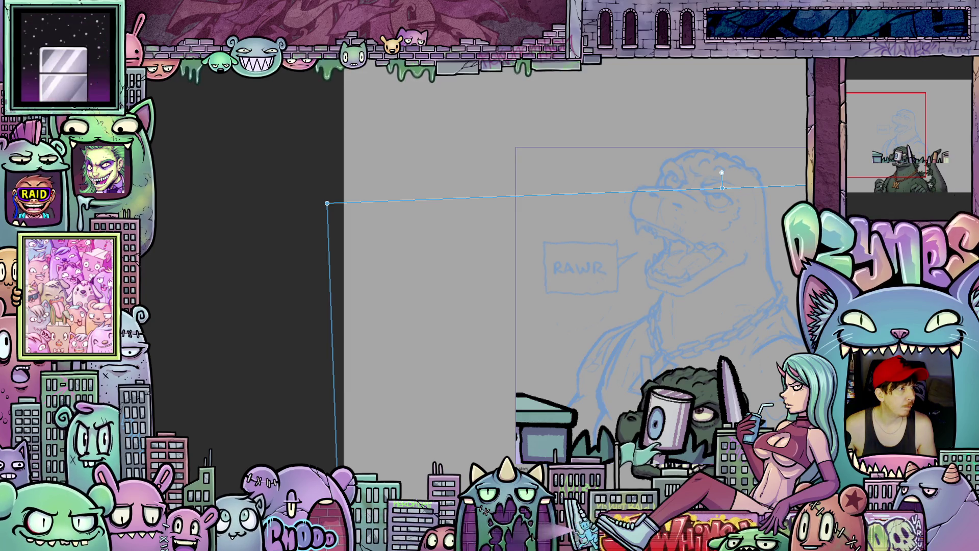
{"action": "key", "text": "Return"}
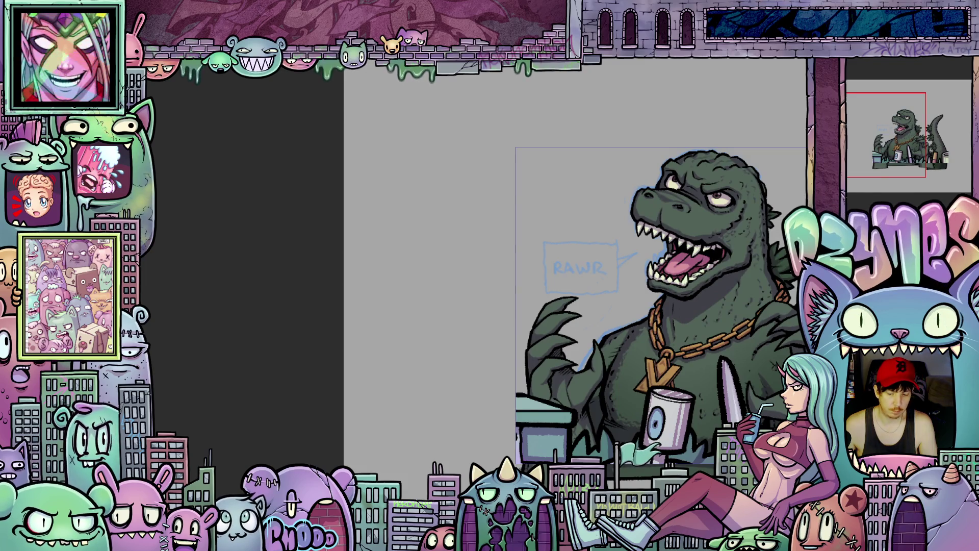
Step through undo/redo history comparing Godzilla's heads, settling on the wide-open roaring mouth with raised claw.
{"action": "key", "text": "ctrl+z"}
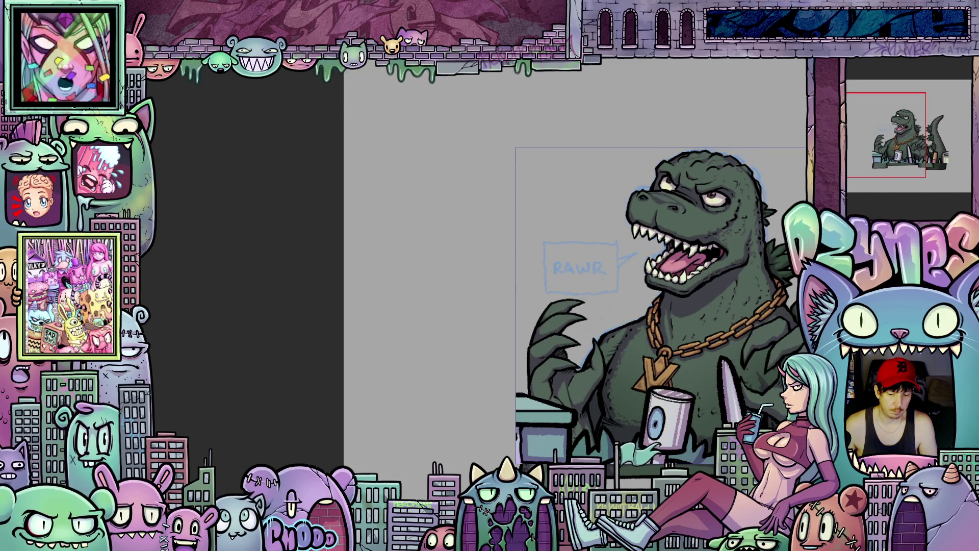
{"action": "key", "text": "ctrl+z"}
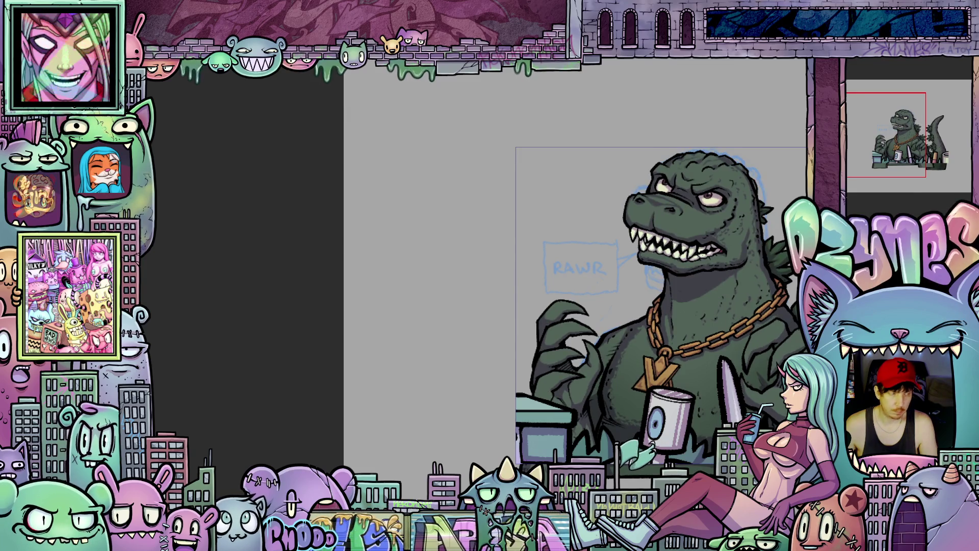
{"action": "key", "text": "ctrl+z"}
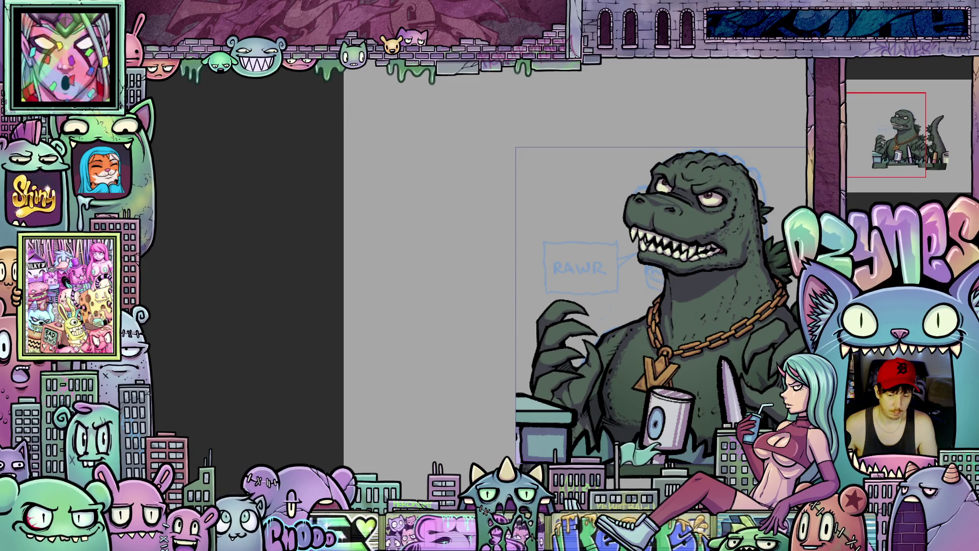
{"action": "key", "text": "ctrl+z"}
{"action": "key", "text": "ctrl+y"}
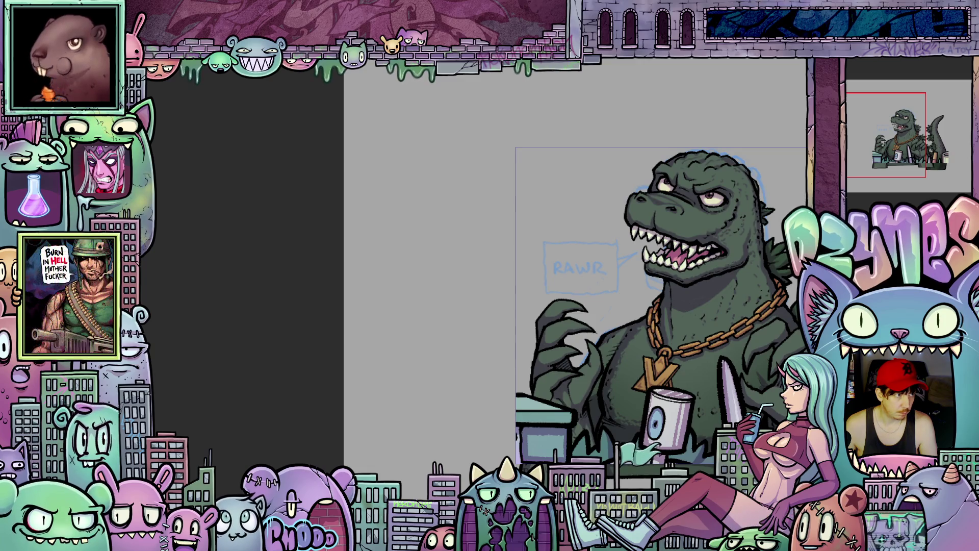
{"action": "key", "text": "ctrl+z"}
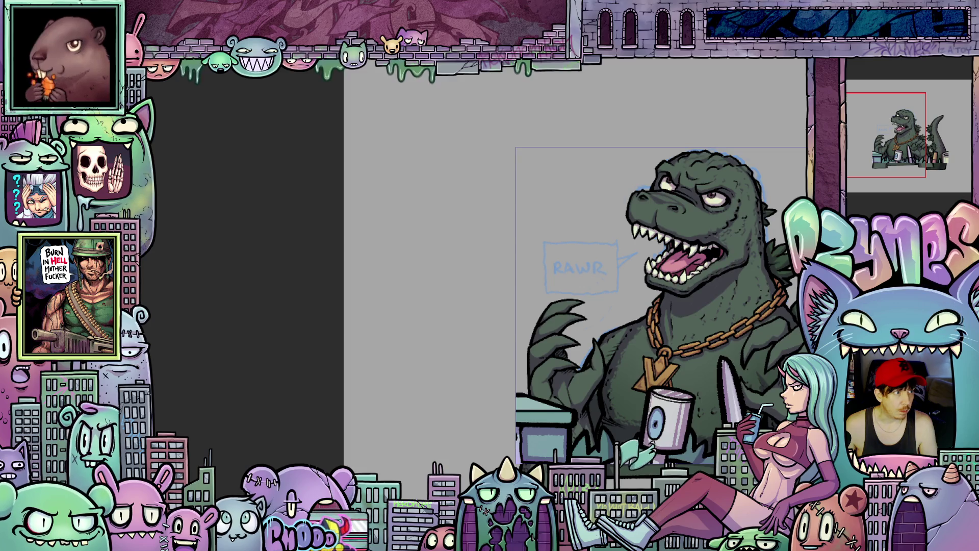
{"action": "key", "text": "ctrl+y"}
{"action": "scroll", "coordinate": [632, 213], "scroll_direction": "up", "scroll_amount": 5}
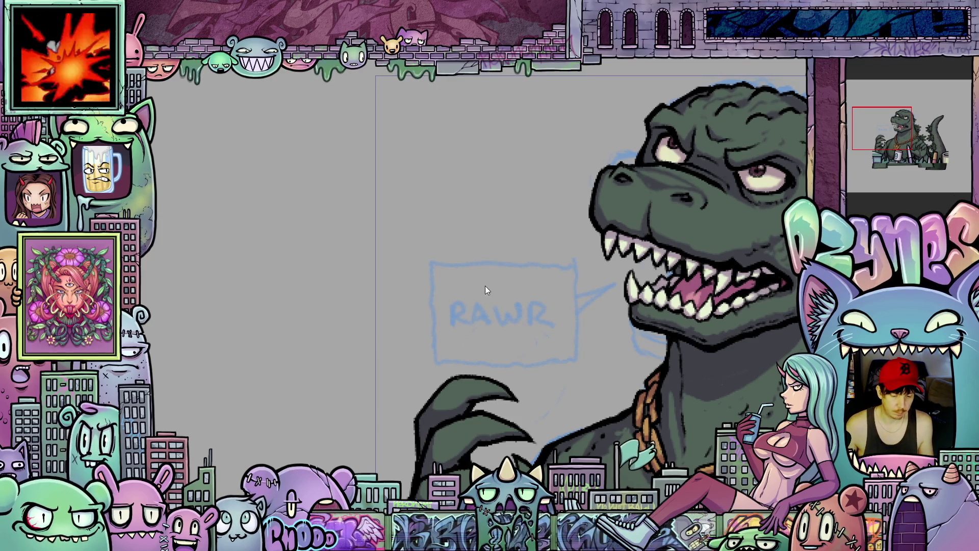
{"action": "scroll", "coordinate": [485, 289], "scroll_direction": "up", "scroll_amount": 1}
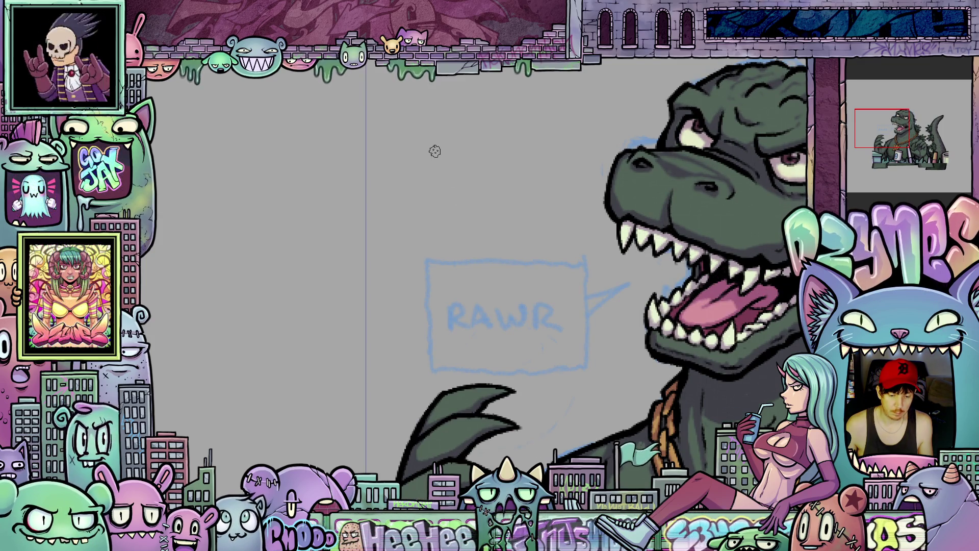
{"action": "scroll", "coordinate": [487, 320], "scroll_direction": "up", "scroll_amount": 2}
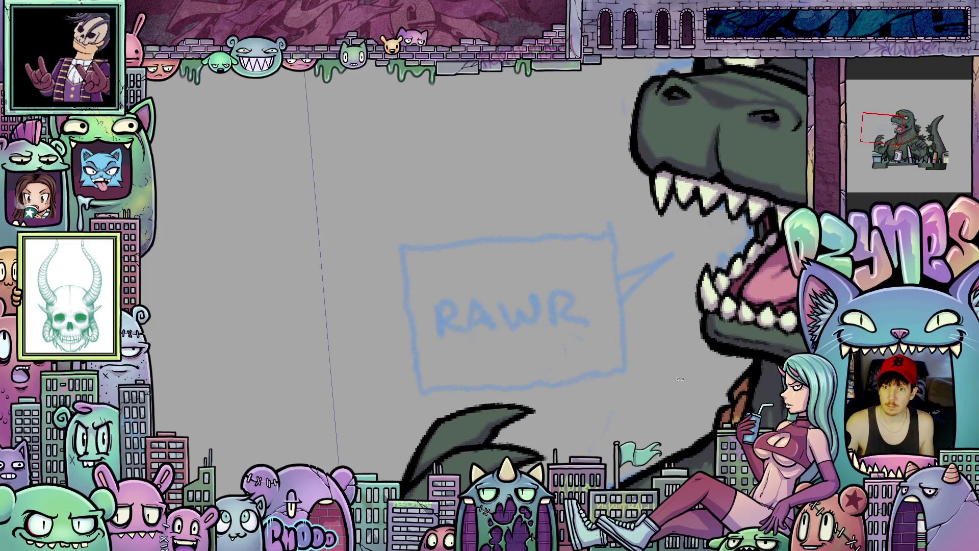
Ink a thick wobbly black outline around the RAWR bubble, closing its top corner and adding a pointed tail.
{"action": "mouse_move", "coordinate": [719, 376]}
{"action": "left_mouse_down"}
{"action": "mouse_move", "coordinate": [684, 363]}
{"action": "mouse_move", "coordinate": [744, 354]}
{"action": "left_mouse_up"}
{"action": "left_click_drag", "start_coordinate": [651, 398], "coordinate": [675, 422]}
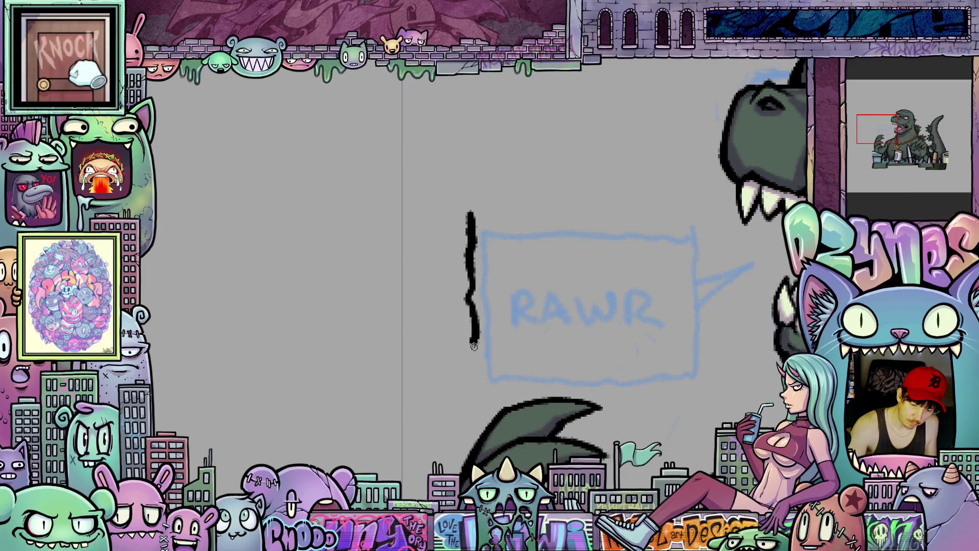
{"action": "mouse_move", "coordinate": [475, 344]}
{"action": "left_mouse_down"}
{"action": "mouse_move", "coordinate": [470, 393]}
{"action": "mouse_move", "coordinate": [662, 329]}
{"action": "mouse_move", "coordinate": [537, 373]}
{"action": "mouse_move", "coordinate": [612, 308]}
{"action": "left_mouse_up"}
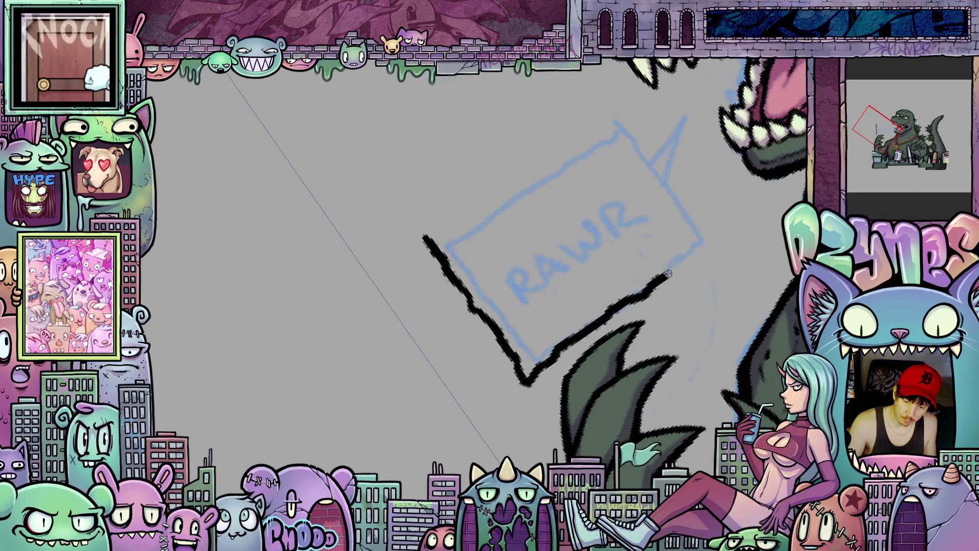
{"action": "mouse_move", "coordinate": [668, 274]}
{"action": "left_mouse_down"}
{"action": "mouse_move", "coordinate": [699, 255]}
{"action": "mouse_move", "coordinate": [686, 371]}
{"action": "left_mouse_up"}
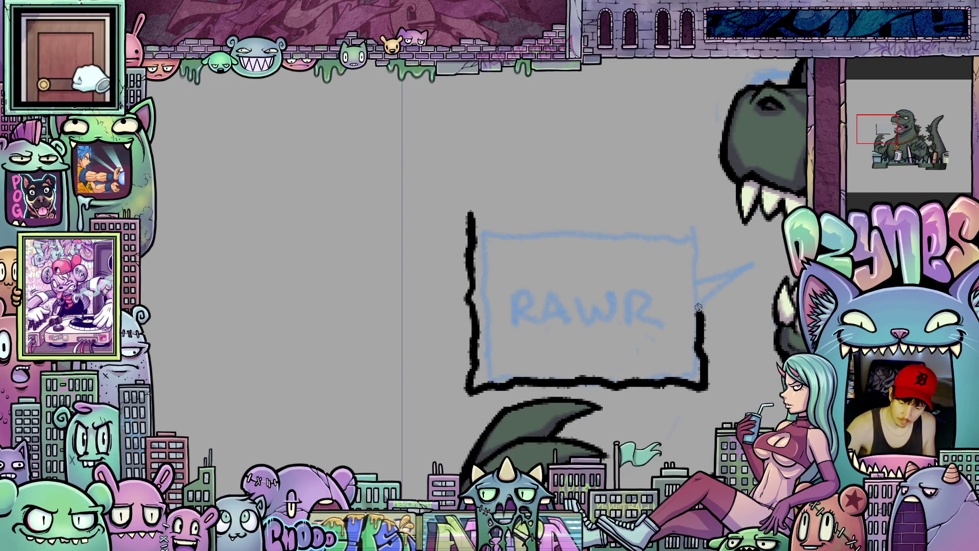
{"action": "left_click_drag", "start_coordinate": [732, 337], "coordinate": [724, 214]}
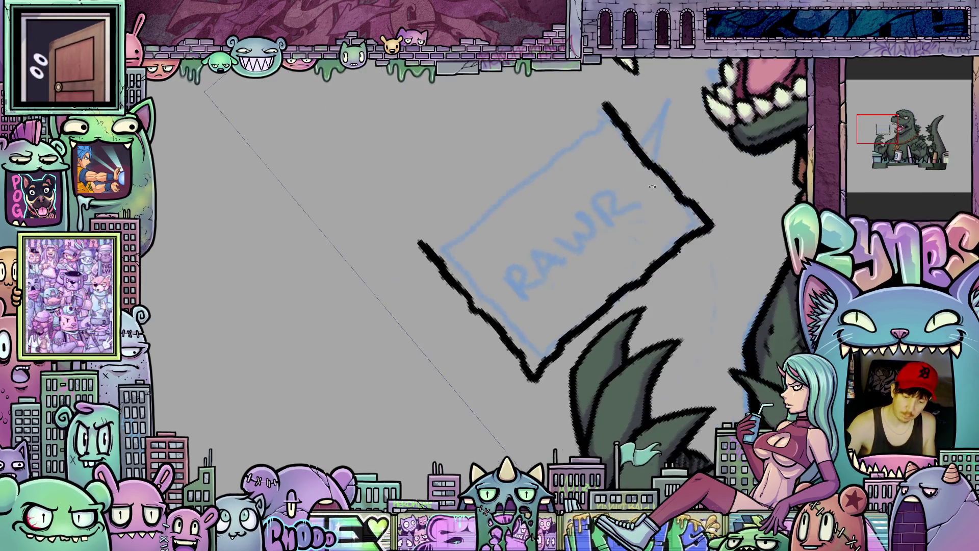
{"action": "mouse_move", "coordinate": [488, 245]}
{"action": "left_mouse_down"}
{"action": "mouse_move", "coordinate": [511, 321]}
{"action": "mouse_move", "coordinate": [501, 320]}
{"action": "left_mouse_up"}
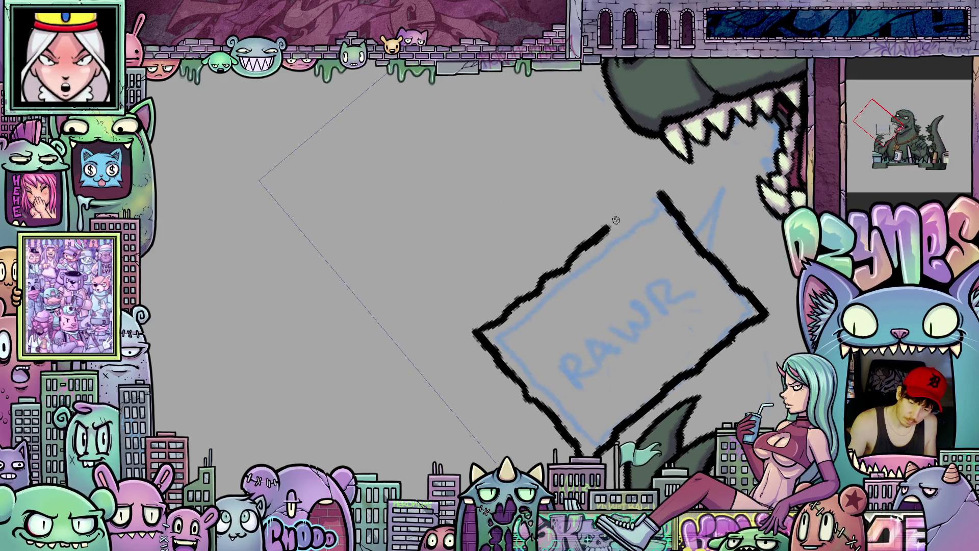
{"action": "mouse_move", "coordinate": [645, 200]}
{"action": "left_mouse_down"}
{"action": "mouse_move", "coordinate": [658, 192]}
{"action": "mouse_move", "coordinate": [690, 311]}
{"action": "mouse_move", "coordinate": [685, 348]}
{"action": "left_mouse_up"}
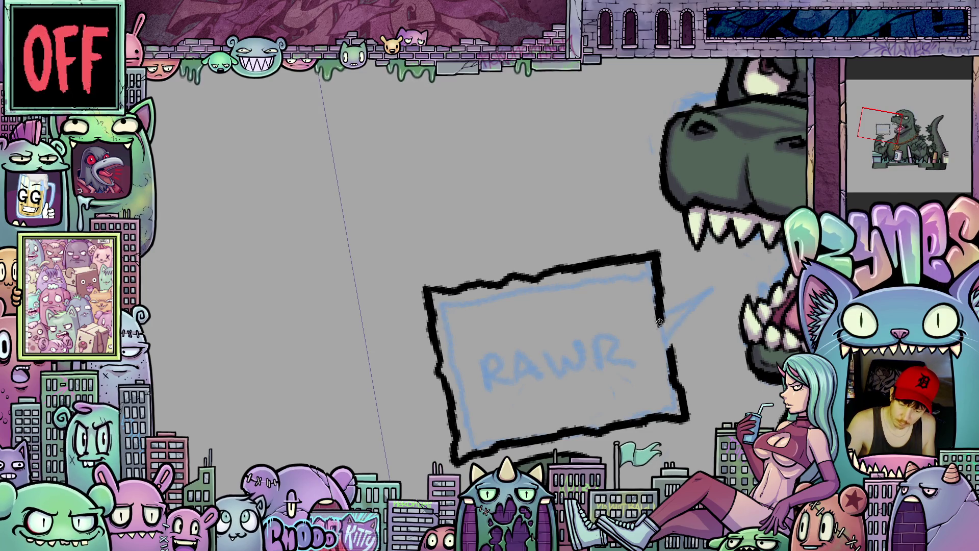
{"action": "mouse_move", "coordinate": [659, 324]}
{"action": "left_mouse_down"}
{"action": "mouse_move", "coordinate": [699, 305]}
{"action": "mouse_move", "coordinate": [665, 352]}
{"action": "left_mouse_up"}
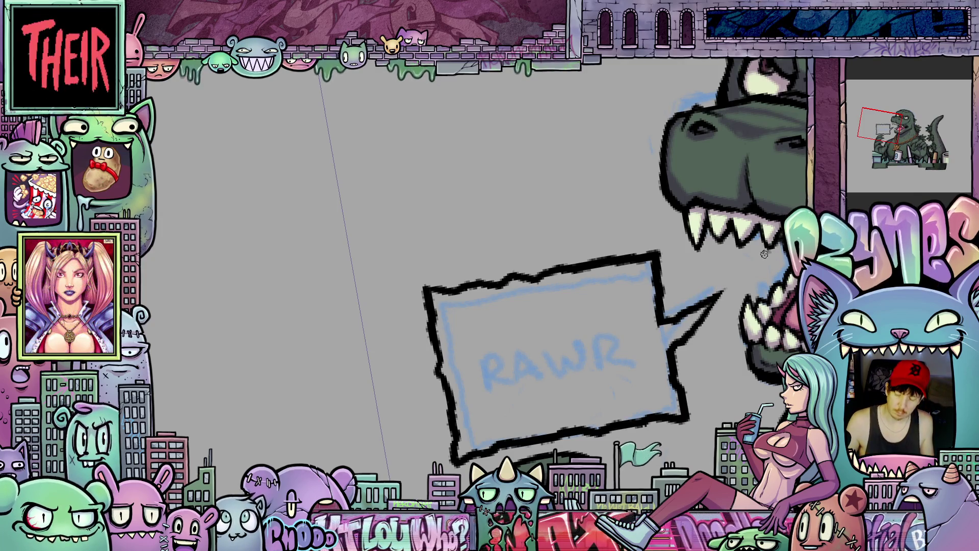
Level the canvas rotation and ink the letter R's stem and bowl, starting on the A.
{"action": "scroll", "coordinate": [625, 320], "scroll_direction": "down", "scroll_amount": 3}
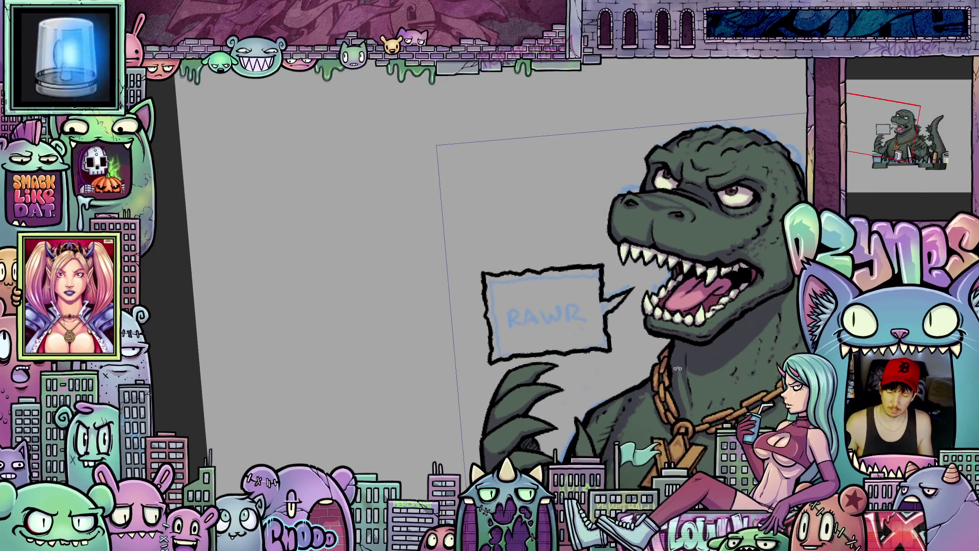
{"action": "scroll", "coordinate": [509, 337], "scroll_direction": "up", "scroll_amount": 2}
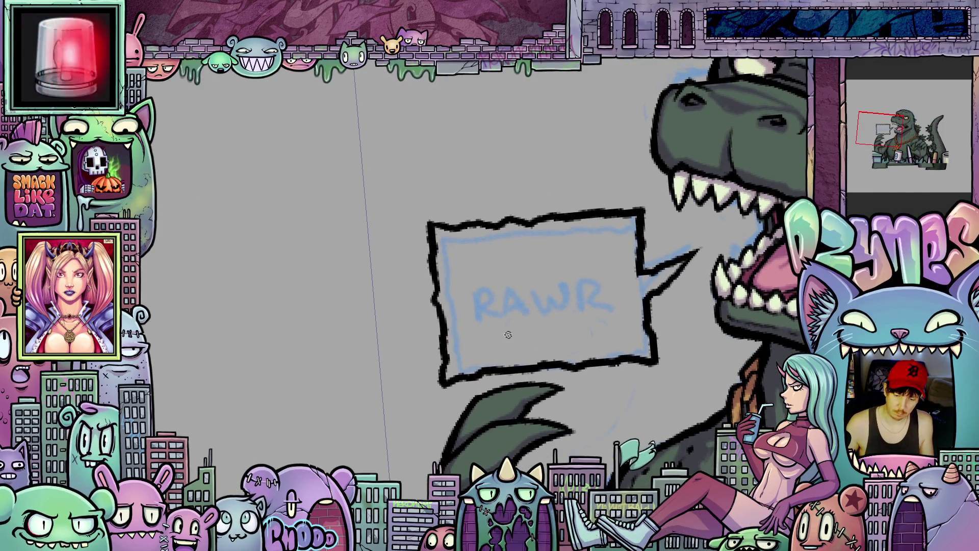
{"action": "left_click_drag", "start_coordinate": [509, 336], "coordinate": [563, 325]}
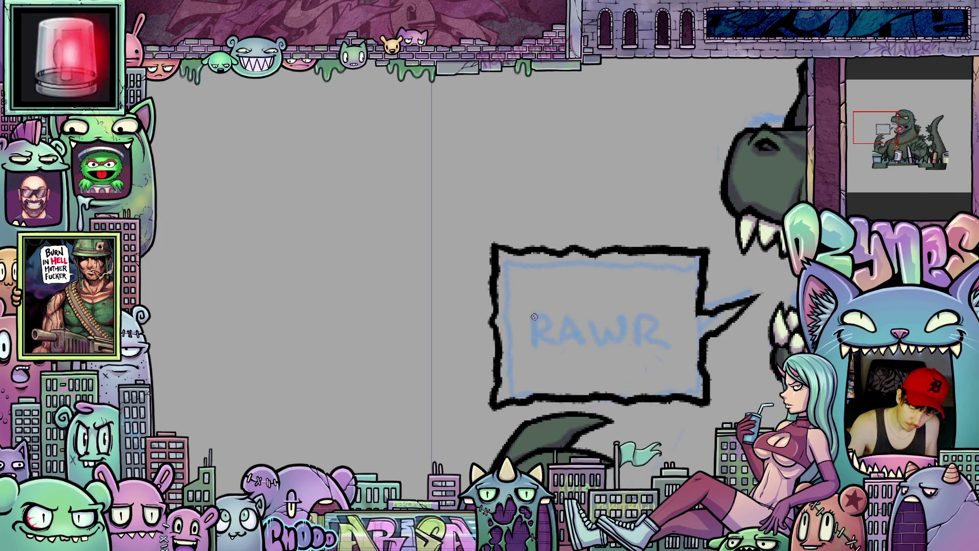
{"action": "left_click_drag", "start_coordinate": [534, 315], "coordinate": [533, 350]}
{"action": "left_click_drag", "start_coordinate": [531, 313], "coordinate": [555, 351]}
{"action": "mouse_move", "coordinate": [571, 312]}
{"action": "left_mouse_down"}
{"action": "mouse_move", "coordinate": [562, 351]}
{"action": "mouse_move", "coordinate": [584, 343]}
{"action": "mouse_move", "coordinate": [581, 331]}
{"action": "mouse_move", "coordinate": [595, 349]}
{"action": "mouse_move", "coordinate": [609, 326]}
{"action": "mouse_move", "coordinate": [619, 350]}
{"action": "mouse_move", "coordinate": [627, 310]}
{"action": "mouse_move", "coordinate": [661, 344]}
{"action": "left_mouse_up"}
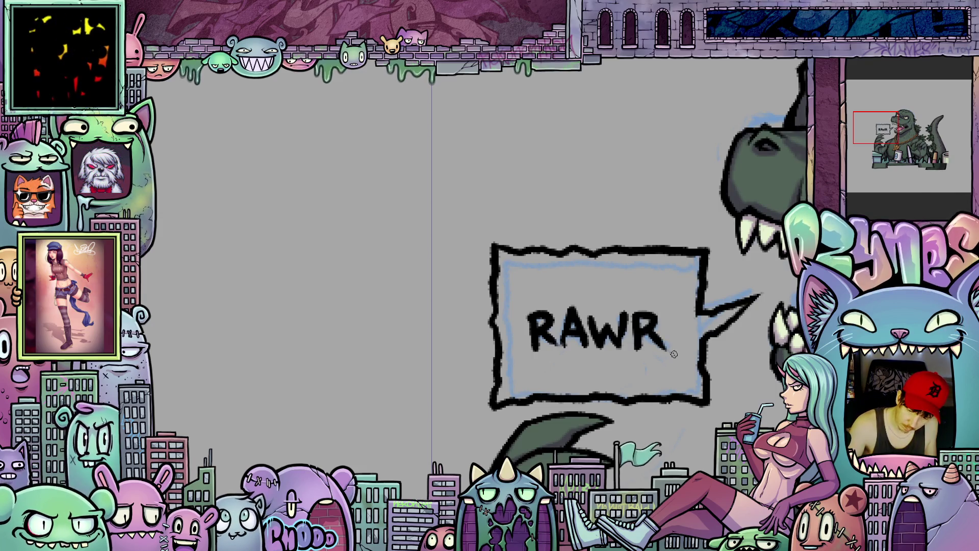
Recentre and zoom out to view the finished RAWR! lettering in the bubble.
{"action": "left_click_drag", "start_coordinate": [684, 403], "coordinate": [660, 416]}
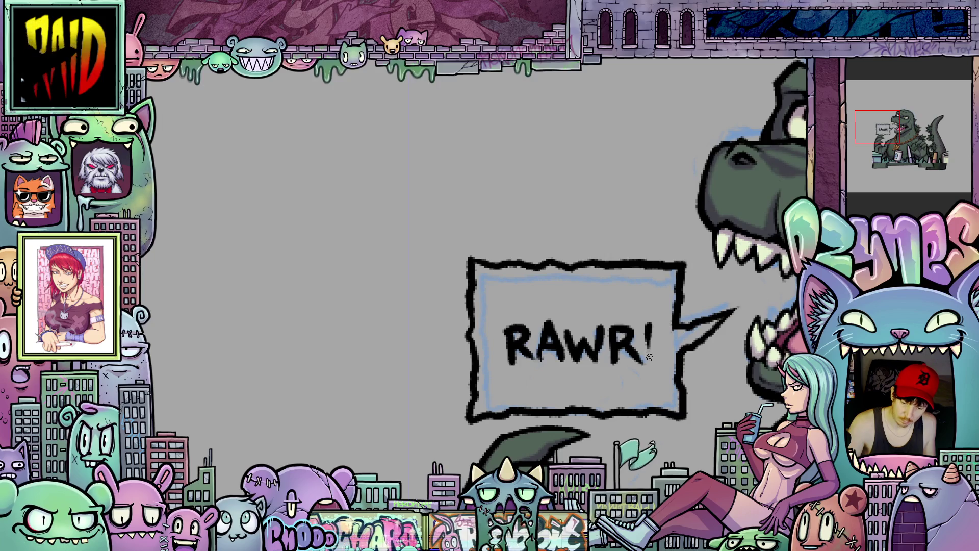
{"action": "scroll", "coordinate": [648, 359], "scroll_direction": "down", "scroll_amount": 5}
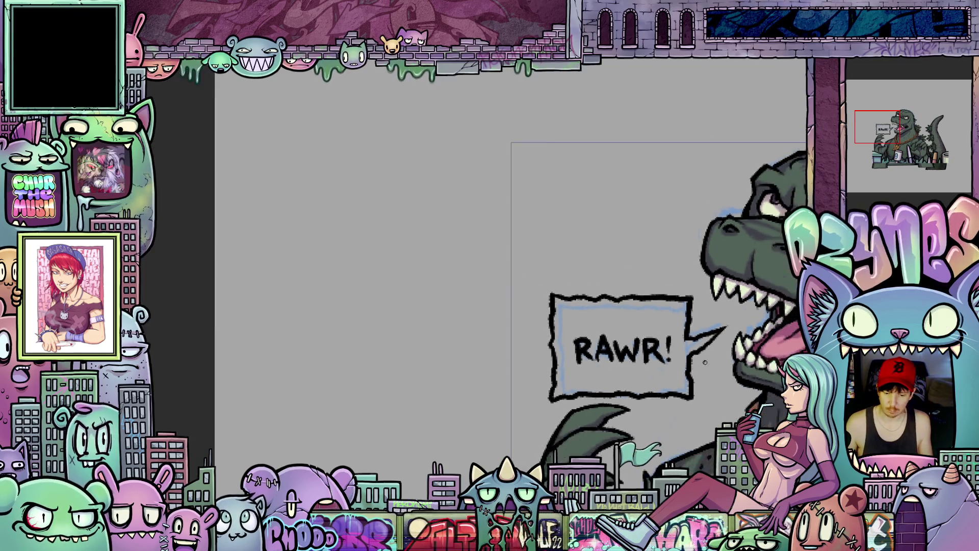
{"action": "left_click_drag", "start_coordinate": [703, 357], "coordinate": [558, 383]}
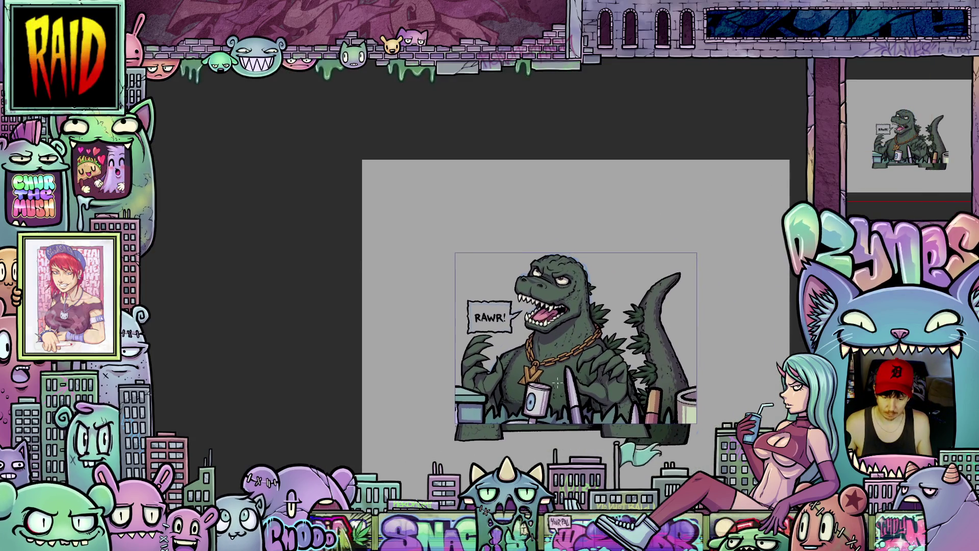
{"action": "scroll", "coordinate": [557, 383], "scroll_direction": "down", "scroll_amount": 2}
{"action": "scroll", "coordinate": [479, 341], "scroll_direction": "down", "scroll_amount": 1}
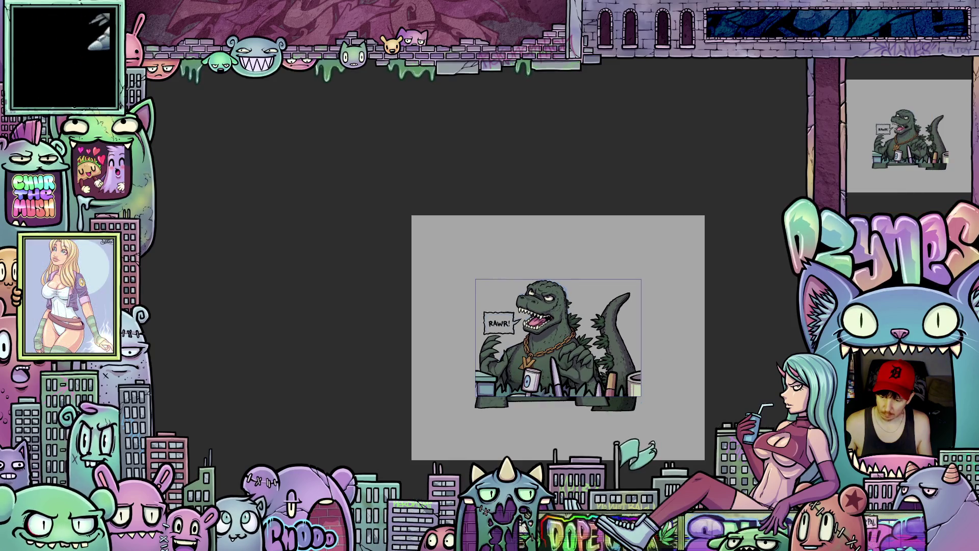
{"action": "scroll", "coordinate": [479, 342], "scroll_direction": "up", "scroll_amount": 5}
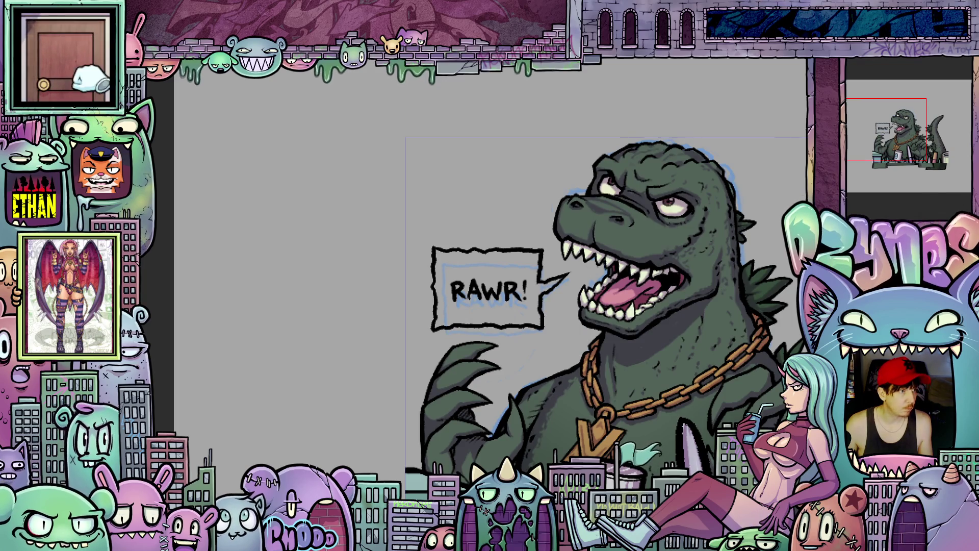
Undo back to compare, then redo to restore the inked RAWR! bubble outline and zoom in on it.
{"action": "right_click", "coordinate": [814, 122]}
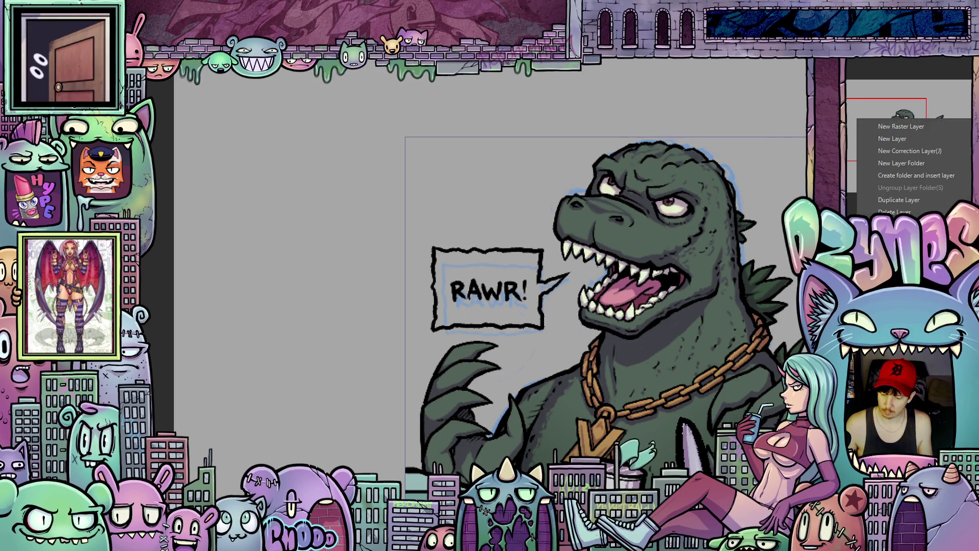
{"action": "left_click", "coordinate": [906, 179]}
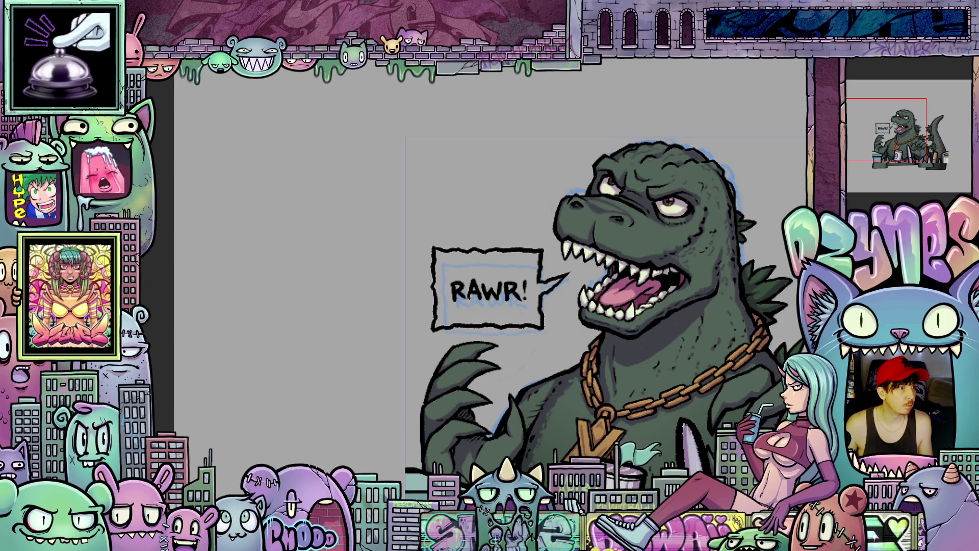
{"action": "key", "text": "ctrl+z"}
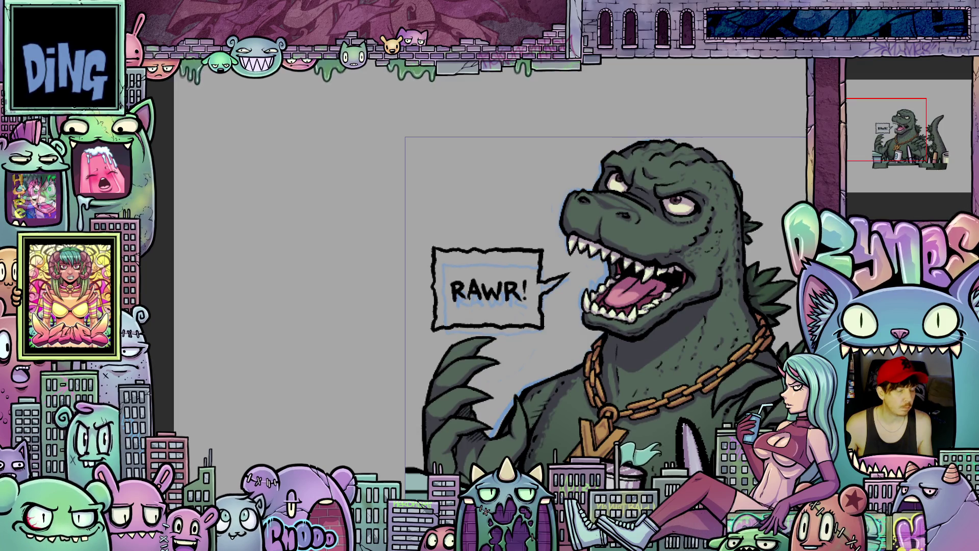
{"action": "key", "text": "ctrl+z"}
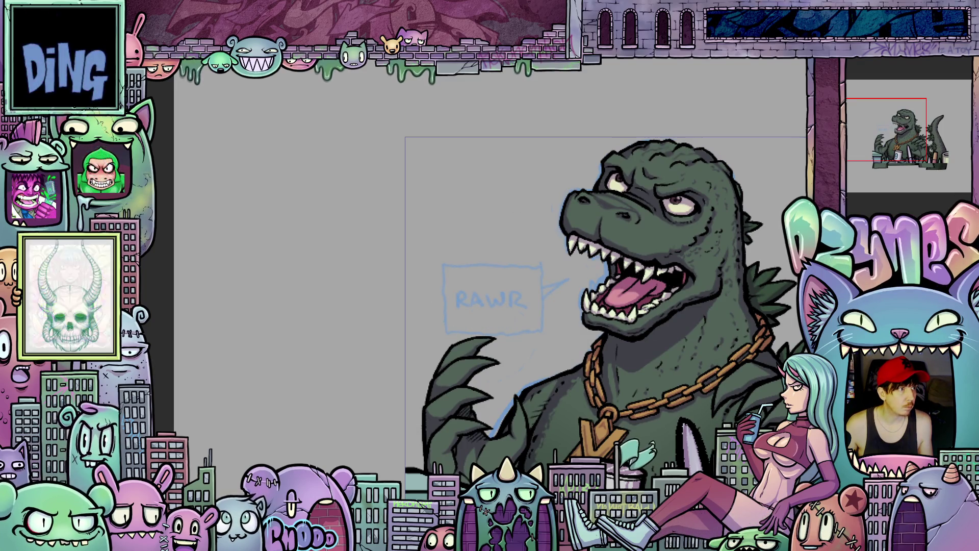
{"action": "key", "text": "ctrl+y"}
{"action": "scroll", "coordinate": [433, 273], "scroll_direction": "up", "scroll_amount": 2}
{"action": "scroll", "coordinate": [485, 291], "scroll_direction": "up", "scroll_amount": 2}
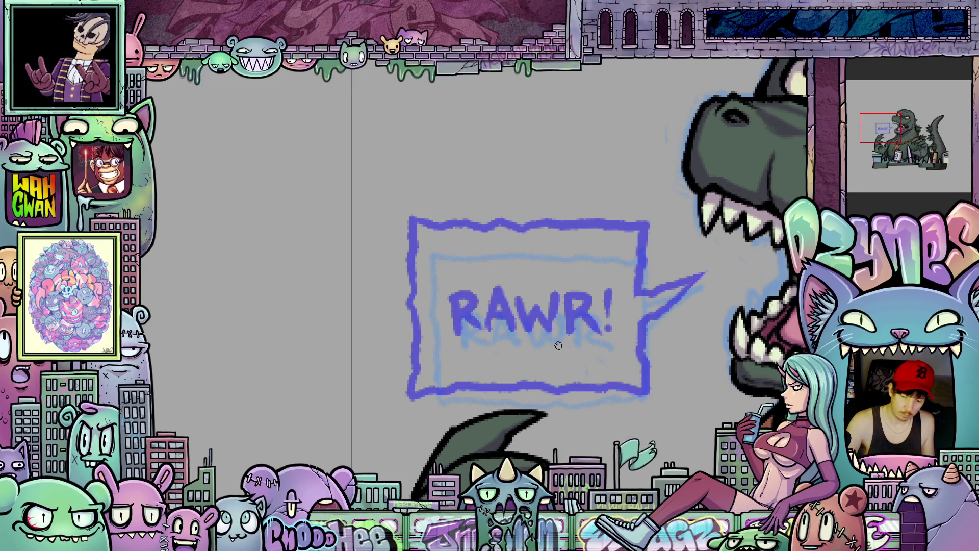
Trace the bubble's left, bottom, right and top edges in rough black, rotating the canvas as needed.
{"action": "mouse_move", "coordinate": [558, 345]}
{"action": "left_mouse_down"}
{"action": "mouse_move", "coordinate": [590, 384]}
{"action": "mouse_move", "coordinate": [634, 389]}
{"action": "left_mouse_up"}
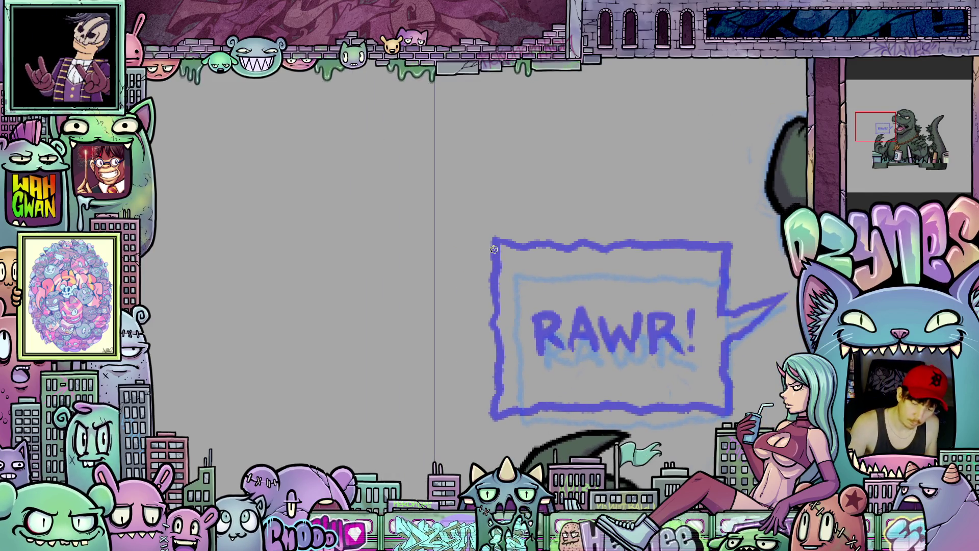
{"action": "left_click_drag", "start_coordinate": [495, 256], "coordinate": [499, 374]}
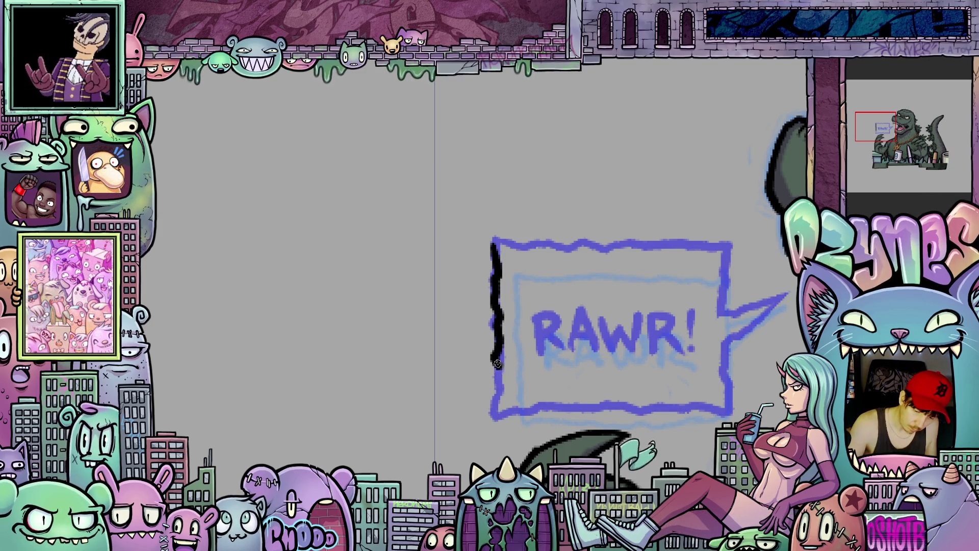
{"action": "mouse_move", "coordinate": [565, 437]}
{"action": "left_mouse_down"}
{"action": "mouse_move", "coordinate": [566, 383]}
{"action": "mouse_move", "coordinate": [611, 344]}
{"action": "left_mouse_up"}
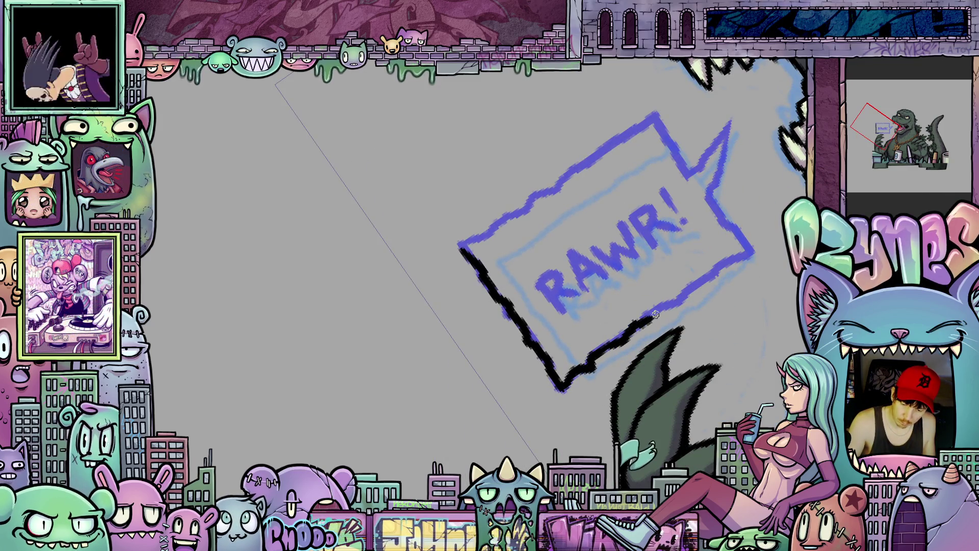
{"action": "left_click_drag", "start_coordinate": [683, 296], "coordinate": [750, 250]}
{"action": "key", "text": "Escape"}
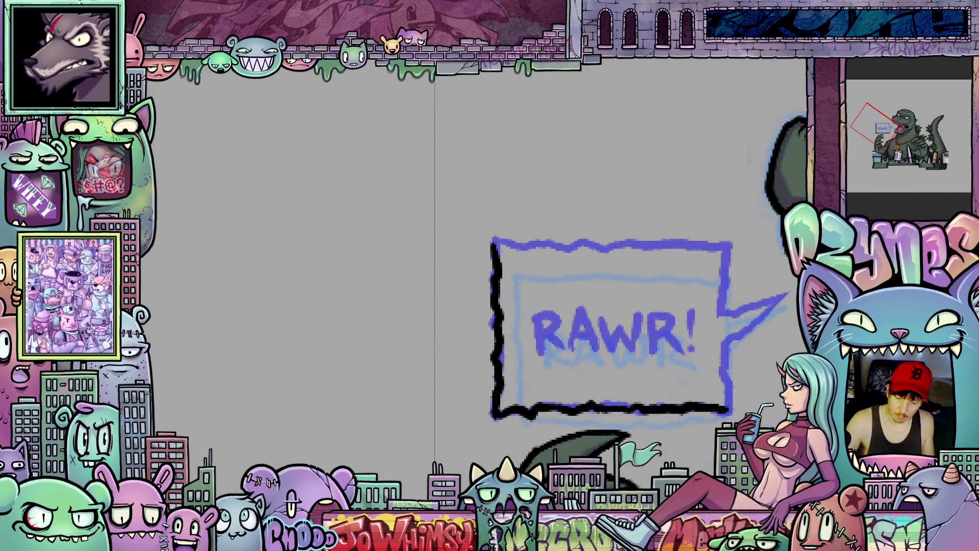
{"action": "left_click_drag", "start_coordinate": [723, 406], "coordinate": [646, 350]}
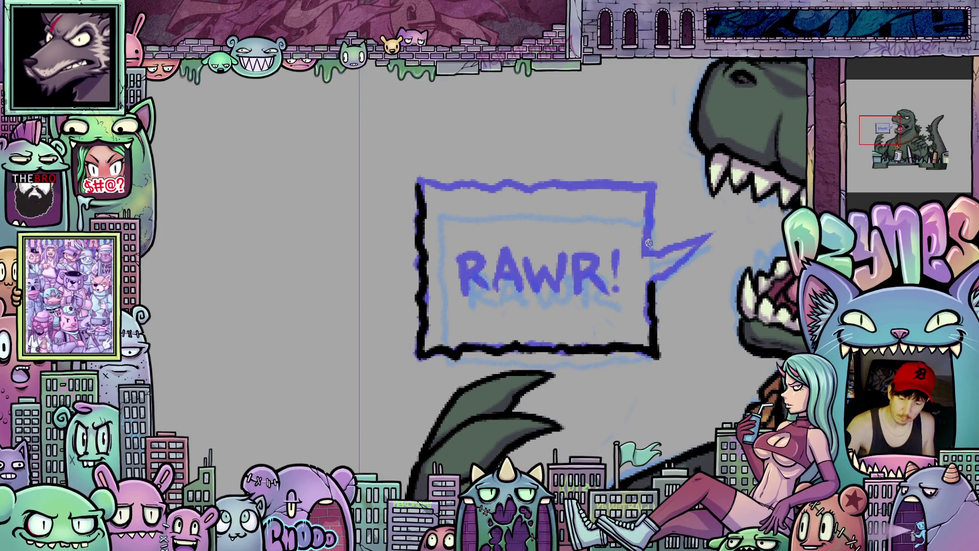
{"action": "left_click_drag", "start_coordinate": [647, 253], "coordinate": [652, 184]}
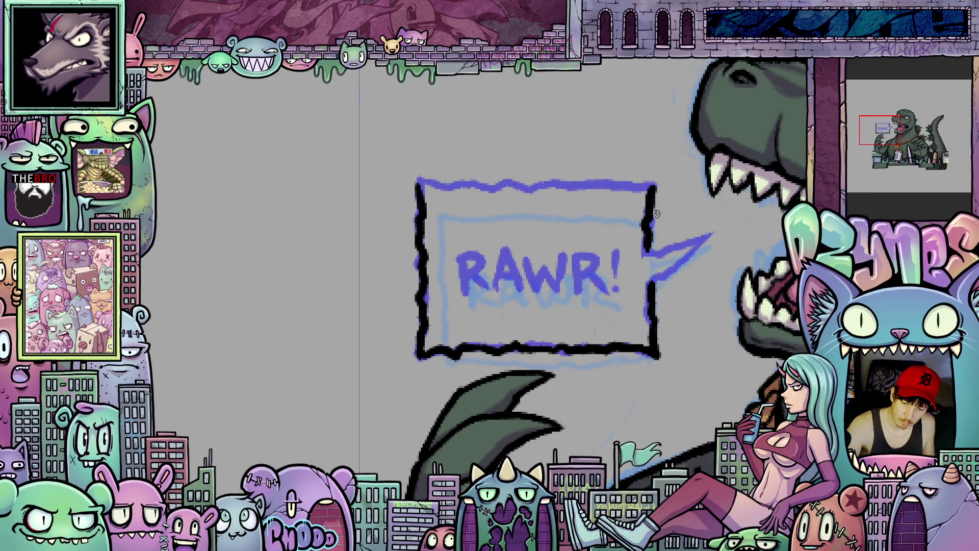
{"action": "mouse_move", "coordinate": [673, 305]}
{"action": "left_mouse_down"}
{"action": "mouse_move", "coordinate": [605, 284]}
{"action": "mouse_move", "coordinate": [635, 245]}
{"action": "mouse_move", "coordinate": [630, 269]}
{"action": "left_mouse_up"}
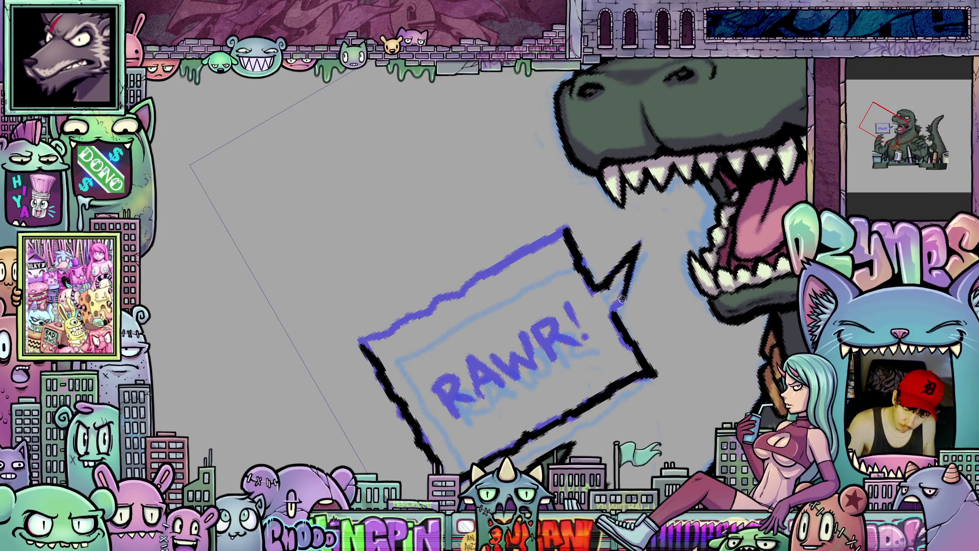
{"action": "left_click_drag", "start_coordinate": [714, 374], "coordinate": [693, 214]}
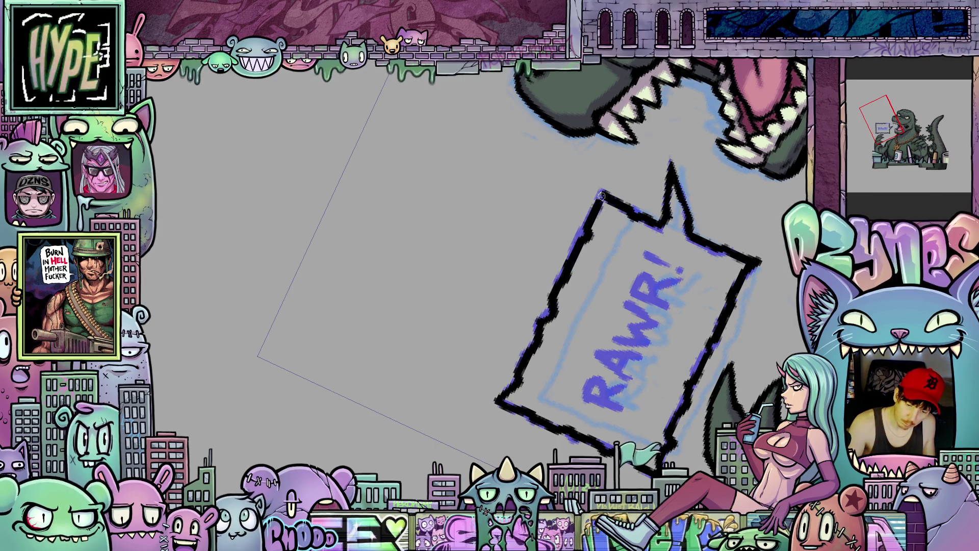
{"action": "mouse_move", "coordinate": [601, 189]}
{"action": "left_mouse_down"}
{"action": "mouse_move", "coordinate": [718, 337]}
{"action": "mouse_move", "coordinate": [535, 289]}
{"action": "mouse_move", "coordinate": [544, 326]}
{"action": "mouse_move", "coordinate": [538, 276]}
{"action": "mouse_move", "coordinate": [558, 282]}
{"action": "mouse_move", "coordinate": [551, 292]}
{"action": "left_mouse_up"}
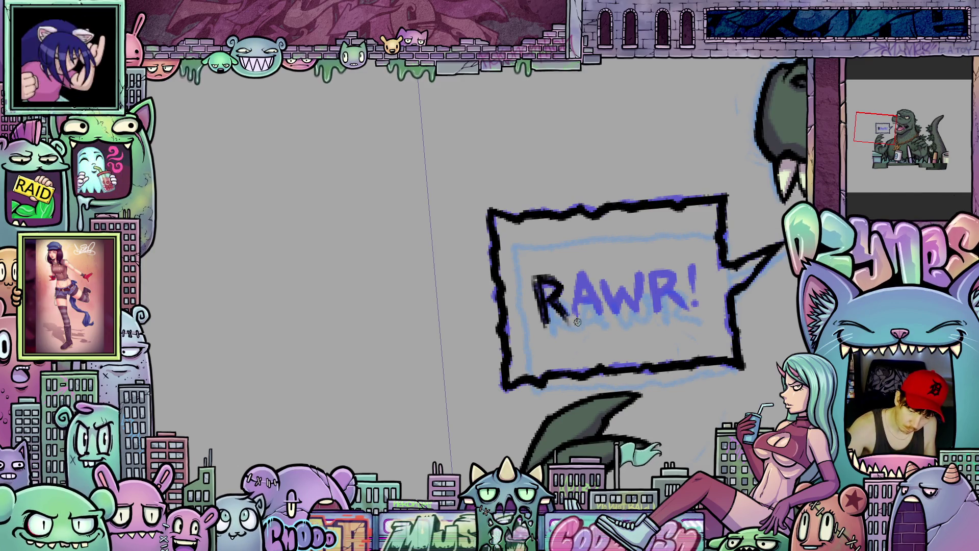
Ink the A, W, final R and exclamation mark of RAWR! in black, then zoom to check.
{"action": "left_click_drag", "start_coordinate": [581, 270], "coordinate": [574, 313]}
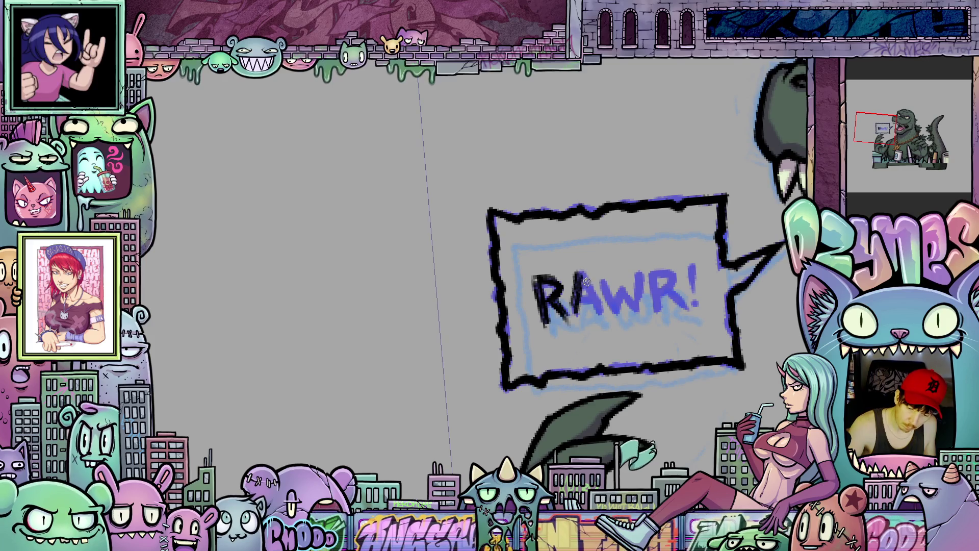
{"action": "left_click_drag", "start_coordinate": [585, 273], "coordinate": [601, 317]}
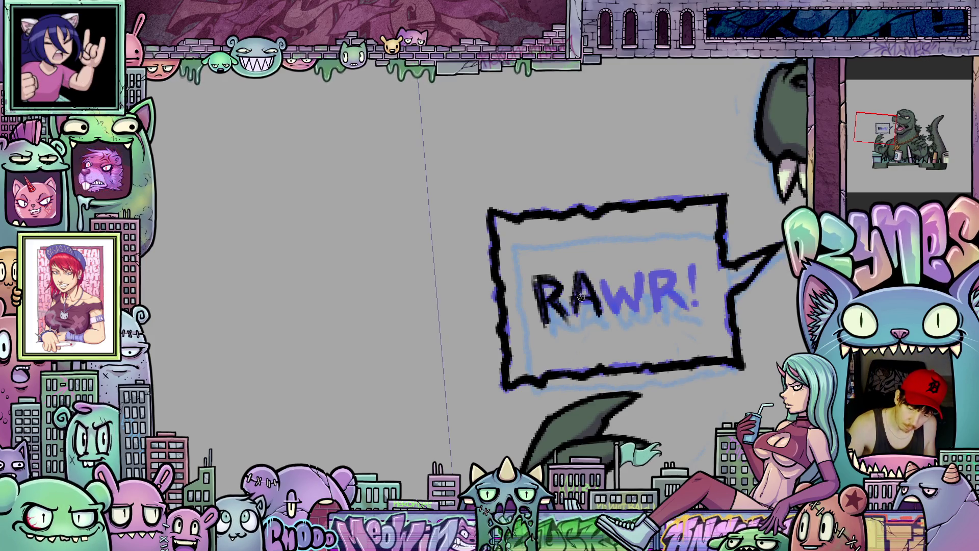
{"action": "mouse_move", "coordinate": [601, 278]}
{"action": "left_mouse_down"}
{"action": "mouse_move", "coordinate": [615, 306]}
{"action": "mouse_move", "coordinate": [636, 270]}
{"action": "left_mouse_up"}
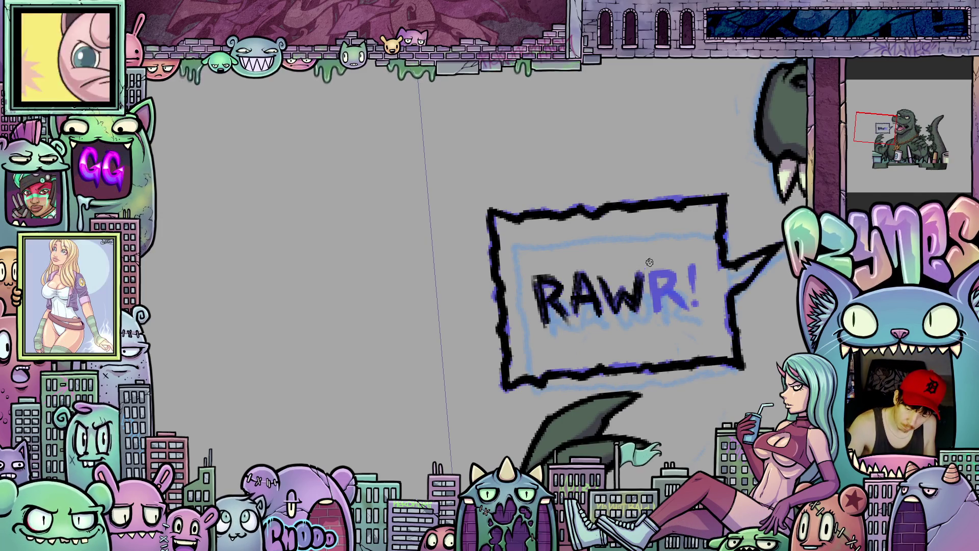
{"action": "mouse_move", "coordinate": [656, 310]}
{"action": "left_mouse_down"}
{"action": "mouse_move", "coordinate": [657, 270]}
{"action": "mouse_move", "coordinate": [675, 276]}
{"action": "mouse_move", "coordinate": [691, 305]}
{"action": "left_mouse_up"}
{"action": "left_click_drag", "start_coordinate": [696, 262], "coordinate": [695, 302]}
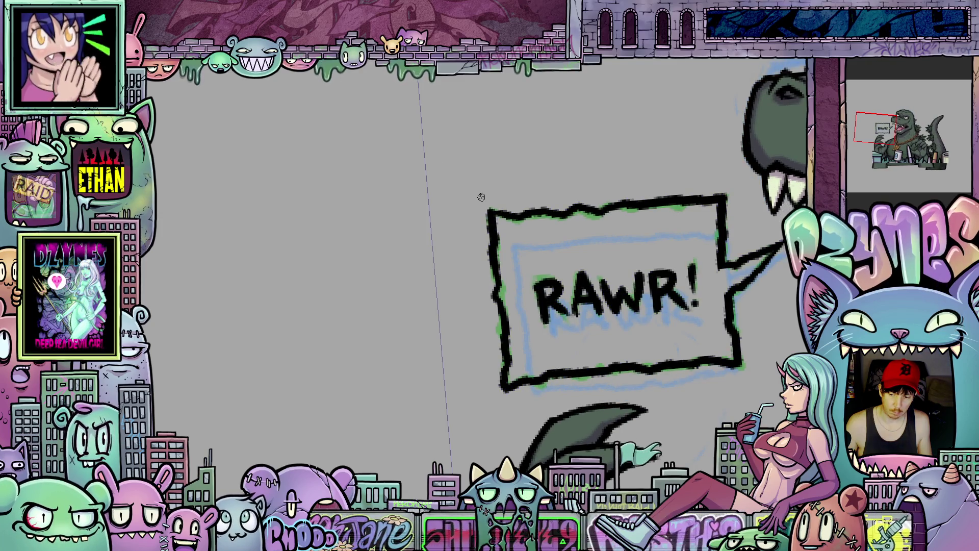
{"action": "scroll", "coordinate": [511, 163], "scroll_direction": "down", "scroll_amount": 2}
{"action": "scroll", "coordinate": [511, 162], "scroll_direction": "down", "scroll_amount": 1}
{"action": "scroll", "coordinate": [506, 158], "scroll_direction": "up", "scroll_amount": 3}
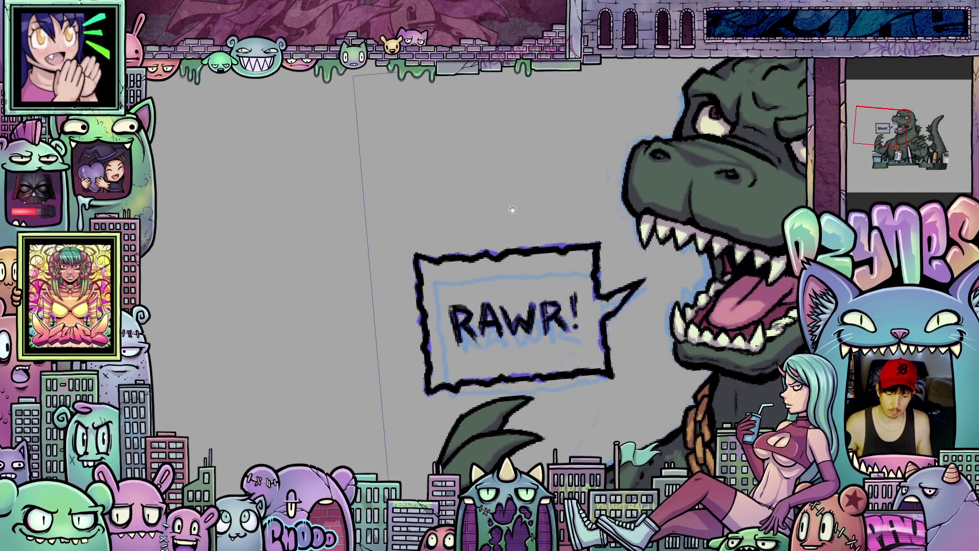
Hide the light-blue sketch lines and pan and zoom to review the inked bubble beside Godzilla.
{"action": "left_click_drag", "start_coordinate": [513, 209], "coordinate": [494, 174]}
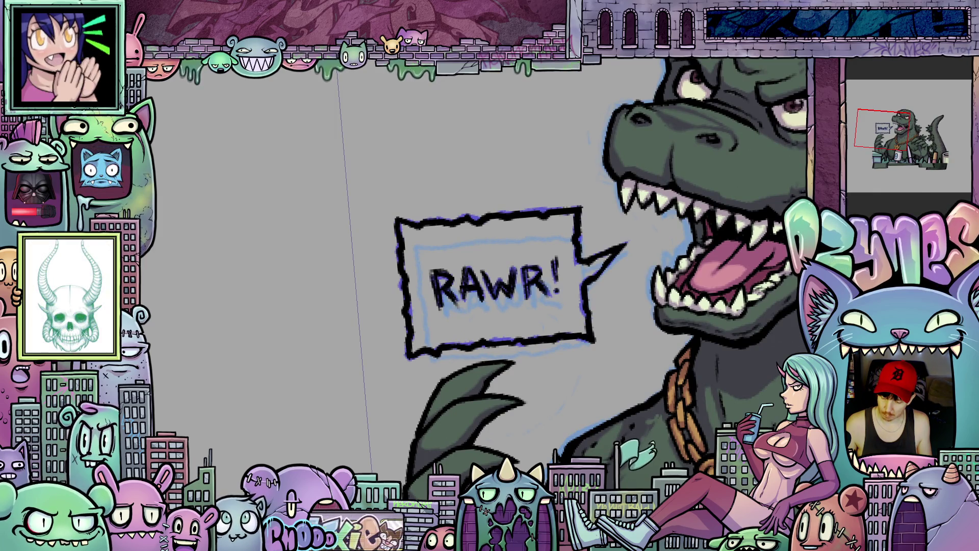
{"action": "key", "text": "ctrl+z"}
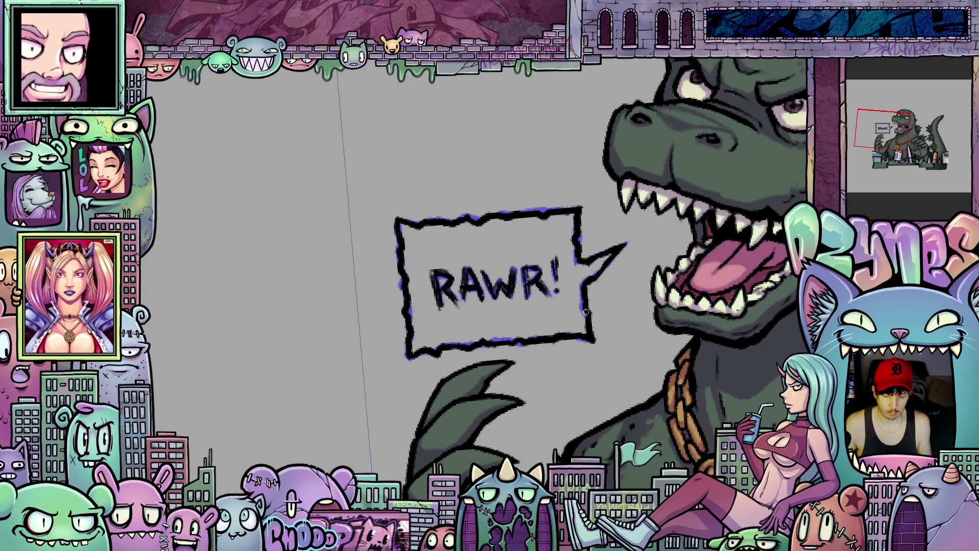
{"action": "scroll", "coordinate": [577, 309], "scroll_direction": "up", "scroll_amount": 1}
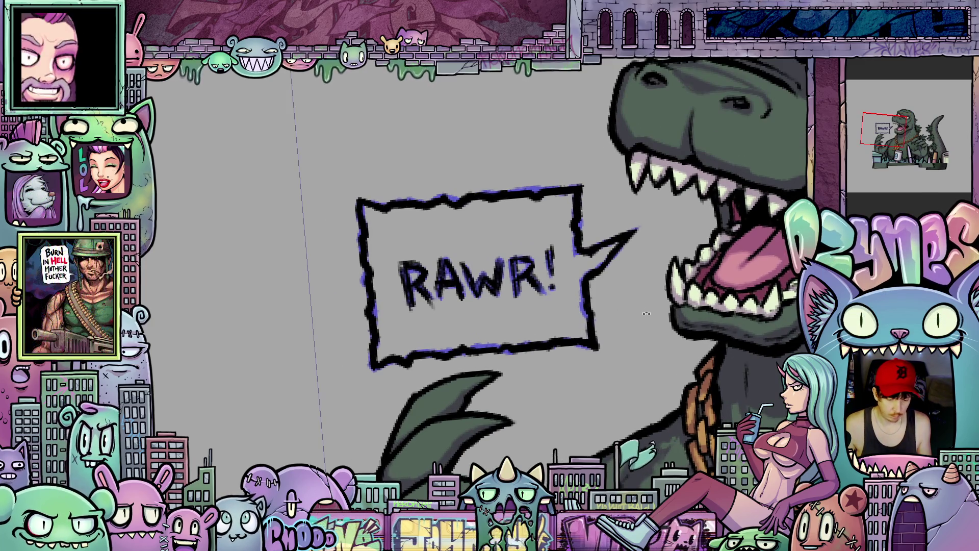
{"action": "left_click_drag", "start_coordinate": [590, 306], "coordinate": [637, 360]}
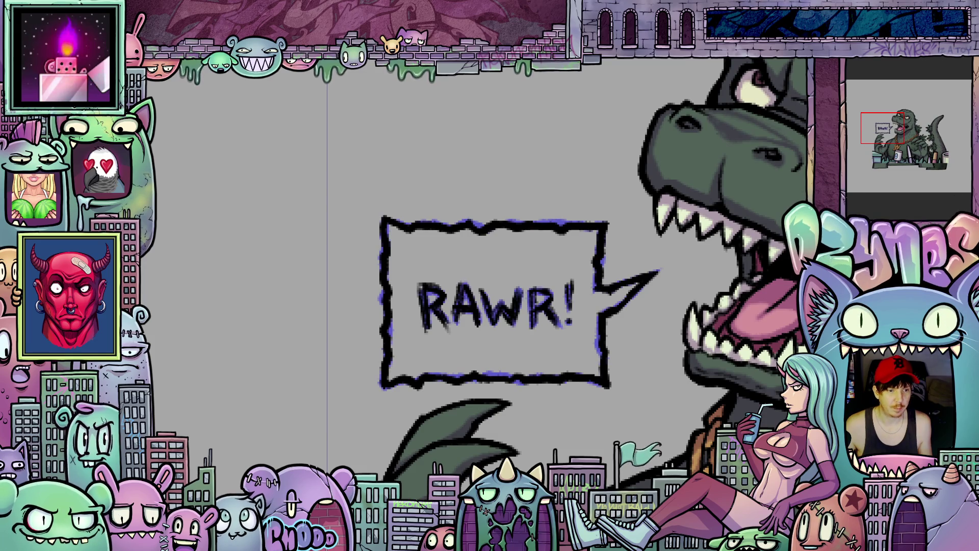
{"action": "scroll", "coordinate": [606, 311], "scroll_direction": "down", "scroll_amount": 3}
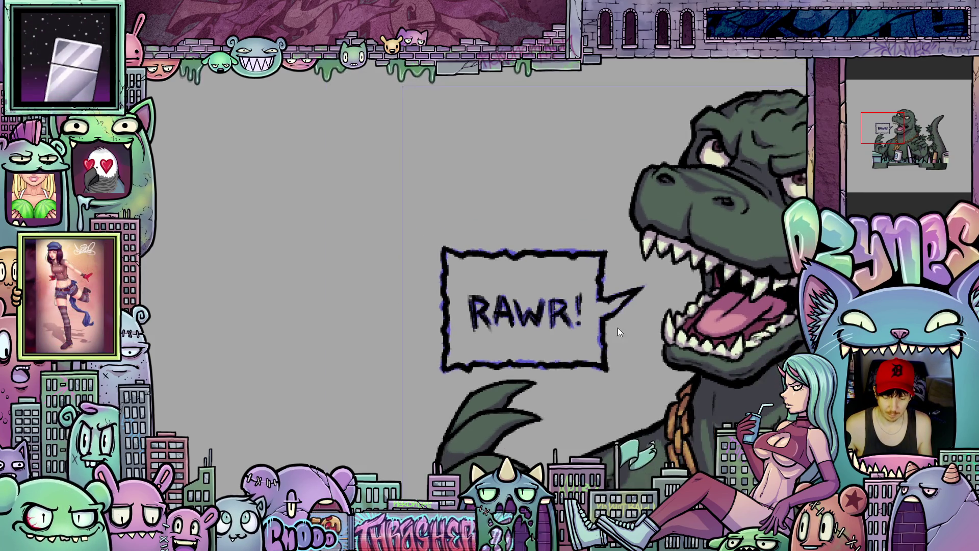
{"action": "left_click_drag", "start_coordinate": [637, 344], "coordinate": [617, 344]}
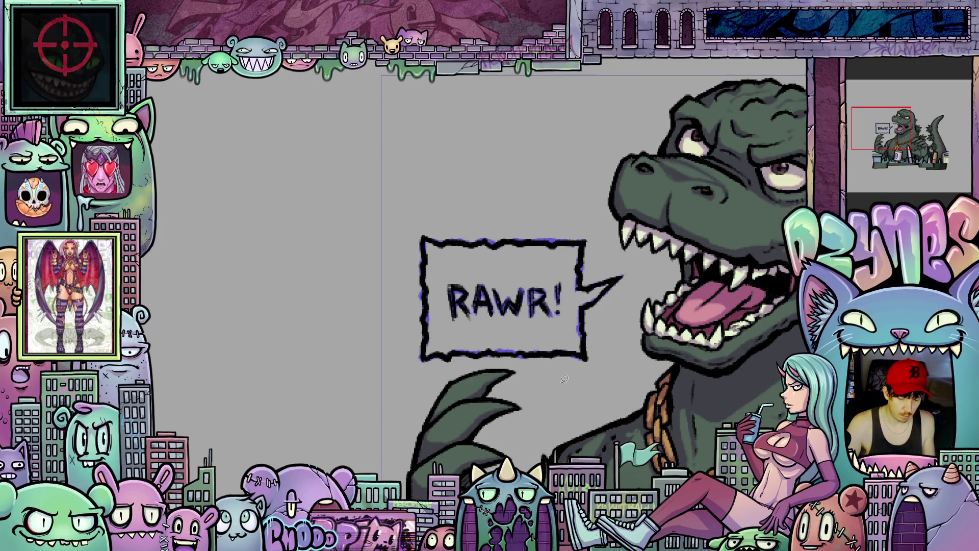
Lasso-fill the bubble's interior with pale mint green, then zoom out.
{"action": "mouse_move", "coordinate": [637, 312]}
{"action": "left_mouse_down"}
{"action": "mouse_move", "coordinate": [606, 246]}
{"action": "mouse_move", "coordinate": [410, 224]}
{"action": "mouse_move", "coordinate": [523, 380]}
{"action": "mouse_move", "coordinate": [545, 373]}
{"action": "left_mouse_up"}
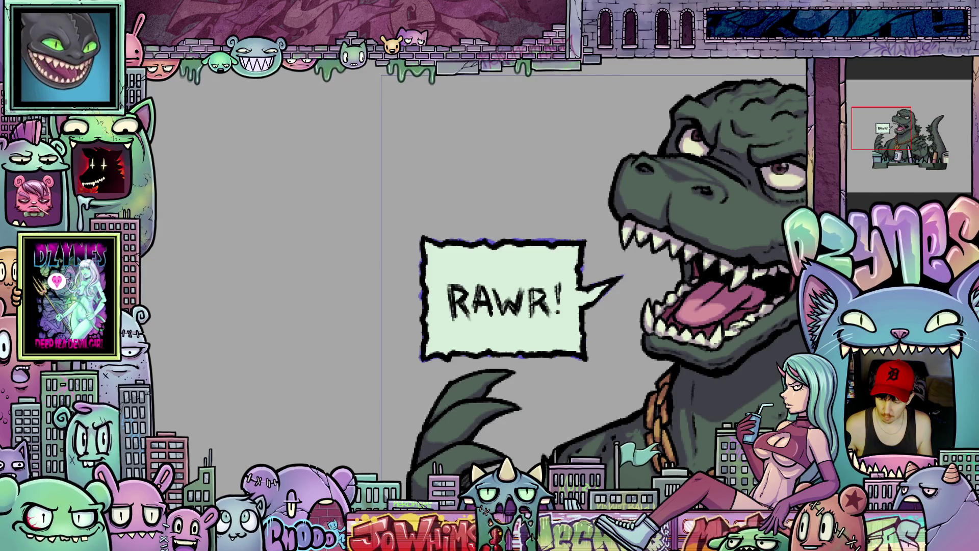
{"action": "left_click_drag", "start_coordinate": [714, 255], "coordinate": [708, 259]}
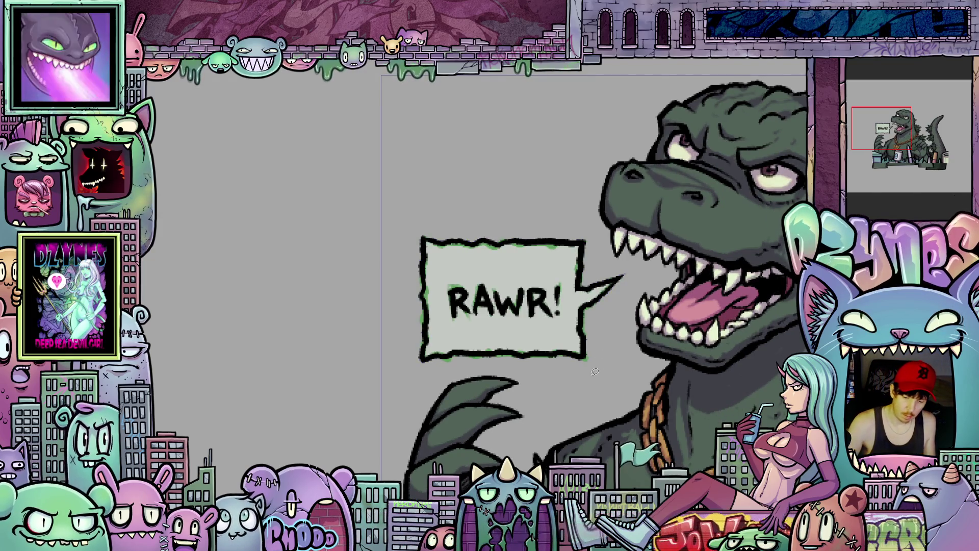
{"action": "mouse_move", "coordinate": [594, 372]}
{"action": "left_mouse_down"}
{"action": "mouse_move", "coordinate": [635, 278]}
{"action": "mouse_move", "coordinate": [592, 232]}
{"action": "mouse_move", "coordinate": [393, 244]}
{"action": "mouse_move", "coordinate": [594, 372]}
{"action": "left_mouse_up"}
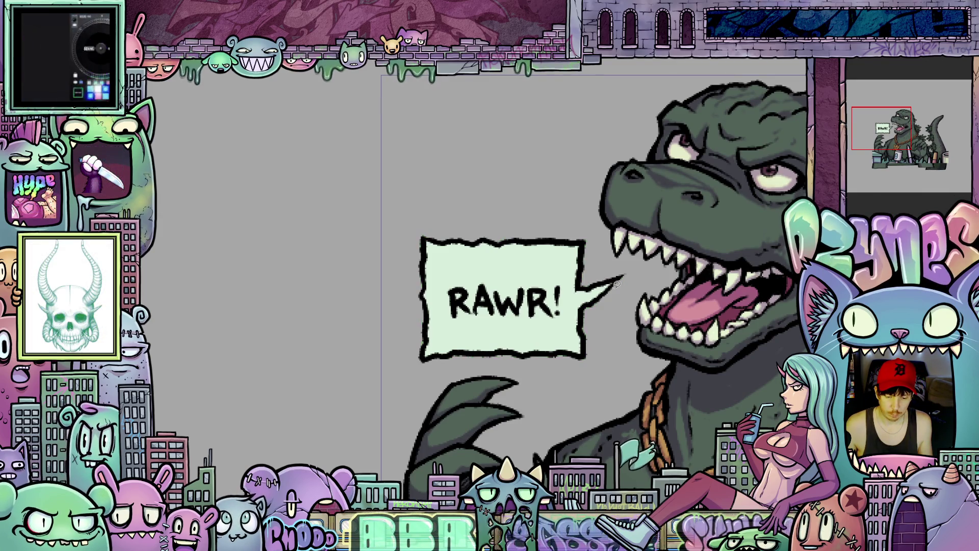
{"action": "scroll", "coordinate": [616, 284], "scroll_direction": "down", "scroll_amount": 5}
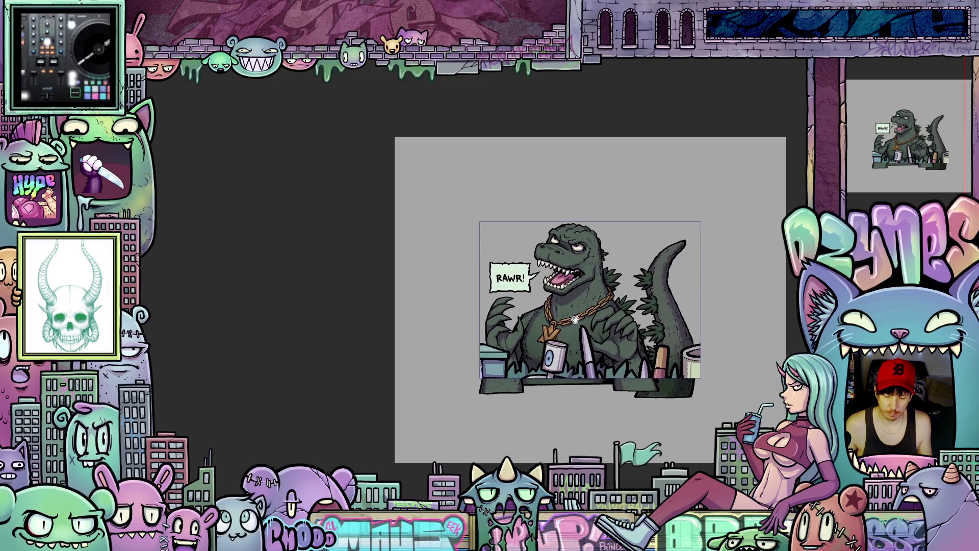
Nudge the view and zoom in while previewing Godzilla rising from behind the art supplies.
{"action": "left_click_drag", "start_coordinate": [575, 319], "coordinate": [584, 339]}
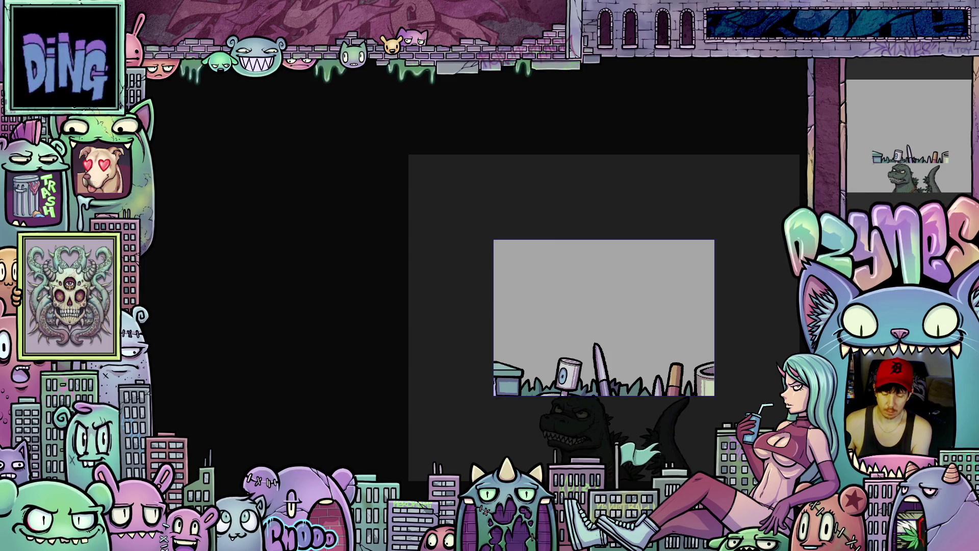
{"action": "scroll", "coordinate": [617, 345], "scroll_direction": "up", "scroll_amount": 5}
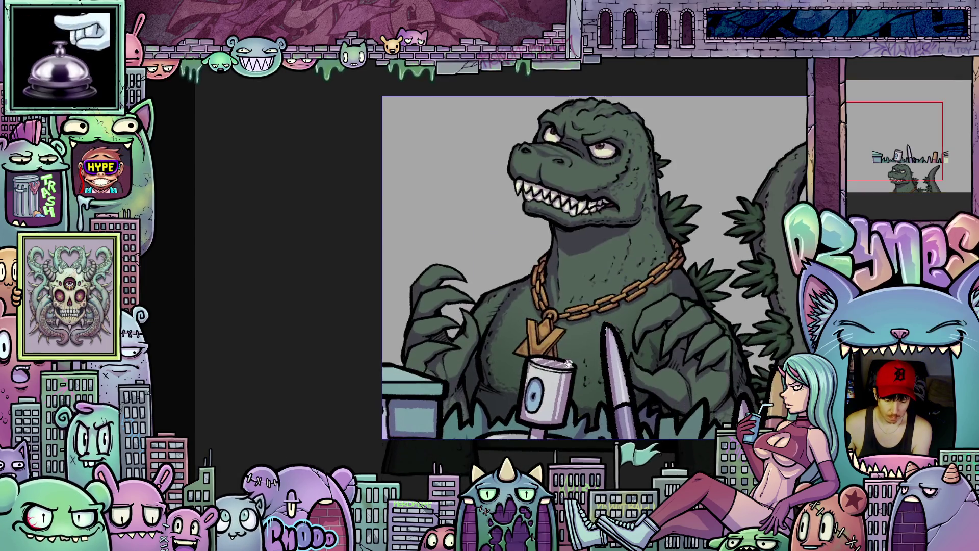
{"action": "scroll", "coordinate": [566, 359], "scroll_direction": "up", "scroll_amount": 2}
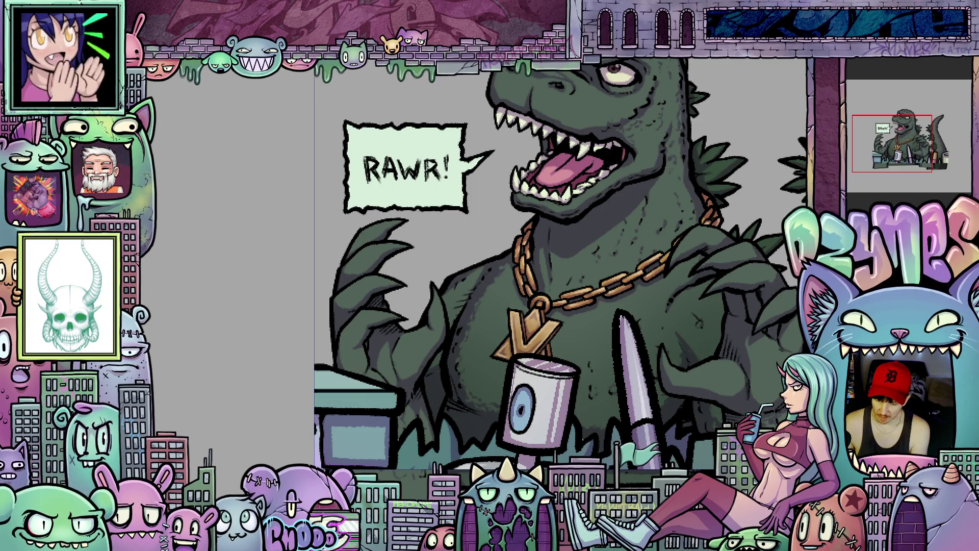
{"action": "scroll", "coordinate": [672, 190], "scroll_direction": "down", "scroll_amount": 3}
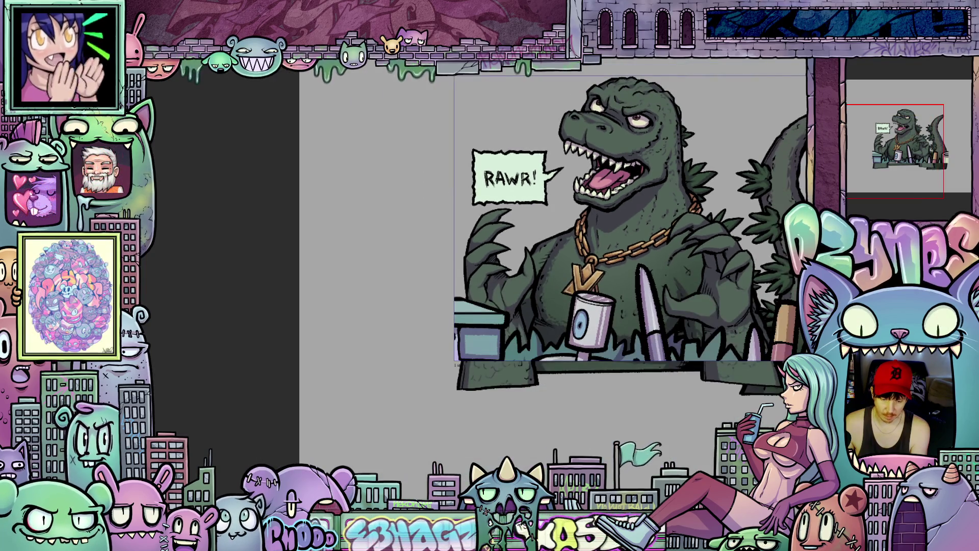
{"action": "scroll", "coordinate": [560, 229], "scroll_direction": "right", "scroll_amount": 3}
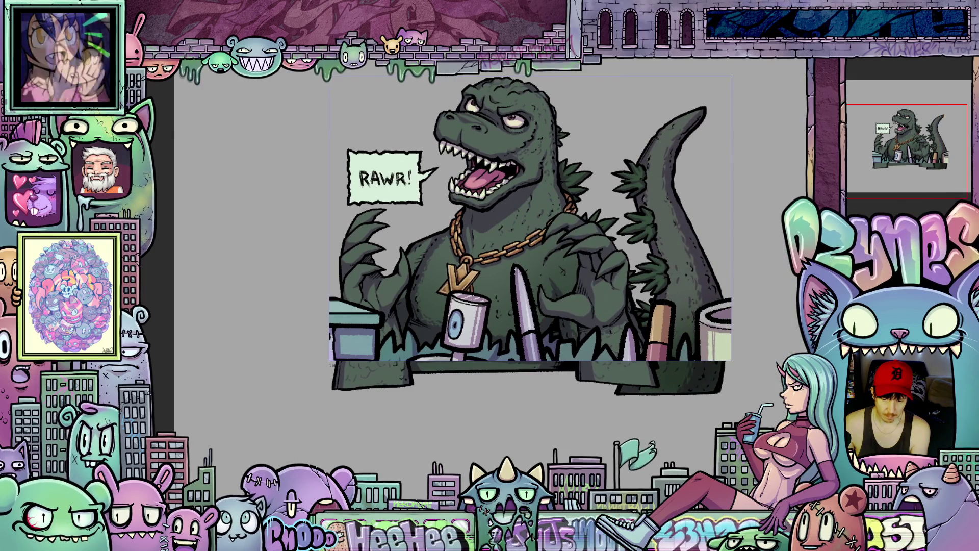
{"action": "scroll", "coordinate": [530, 240], "scroll_direction": "up", "scroll_amount": 2}
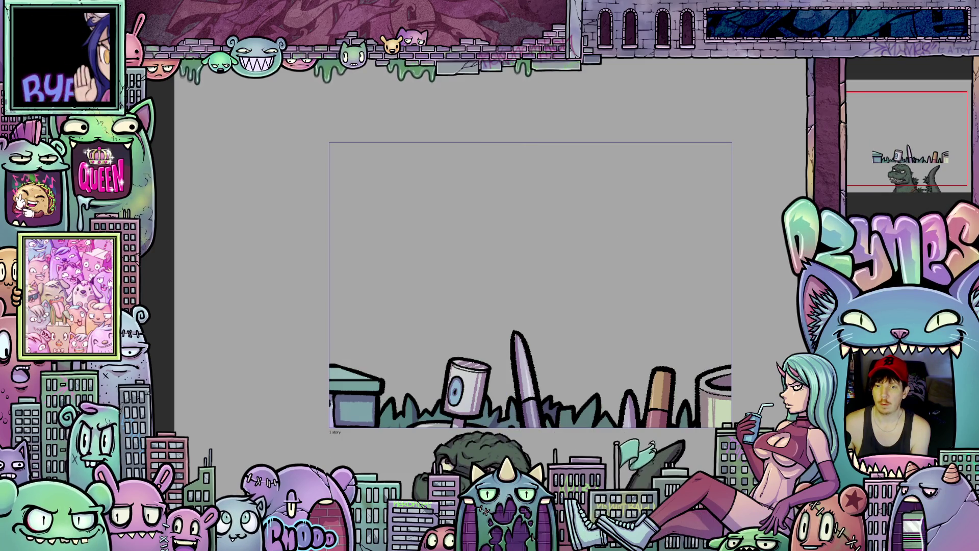
Render the playback range with the Space shortcut and watch the Godzilla animation loop.
{"action": "key", "text": "space"}
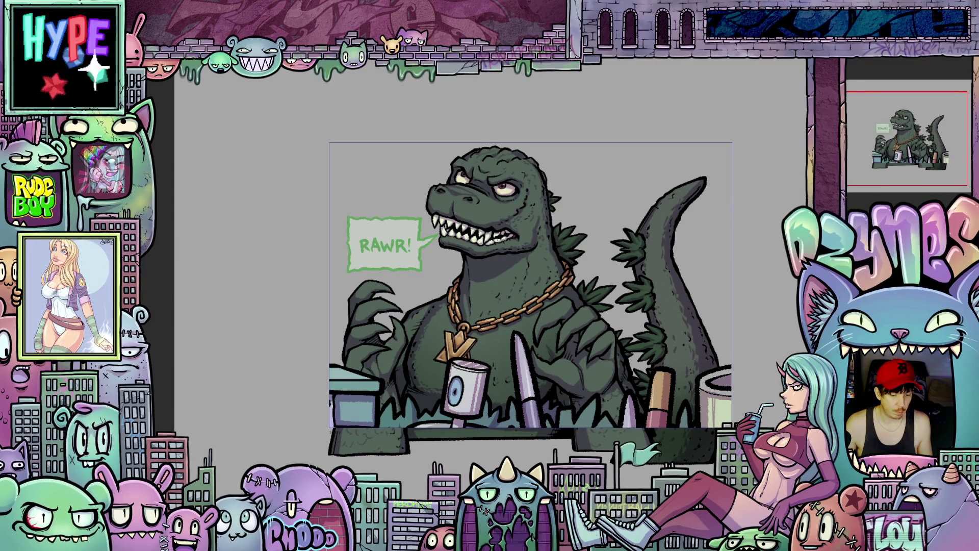
Zoom in on the RAWR! bubble, turn the view sideways, and paint pale streaks down its left interior.
{"action": "scroll", "coordinate": [345, 181], "scroll_direction": "up", "scroll_amount": 5}
{"action": "scroll", "coordinate": [346, 182], "scroll_direction": "up", "scroll_amount": 2}
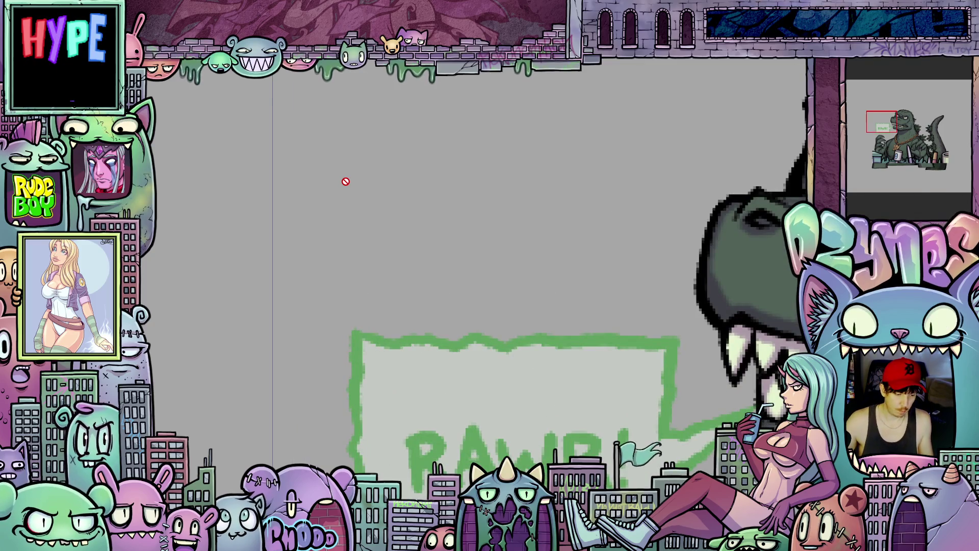
{"action": "left_click_drag", "start_coordinate": [392, 282], "coordinate": [364, 182]}
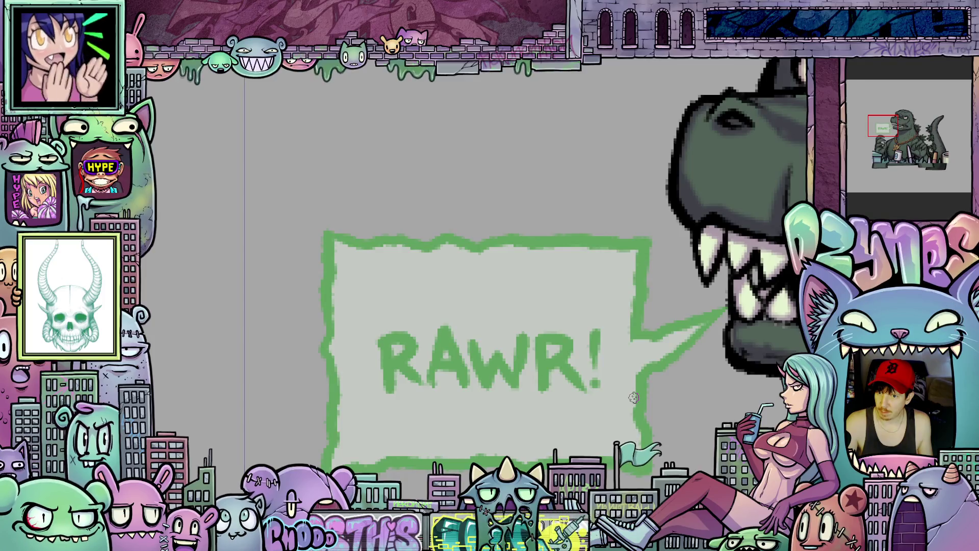
{"action": "mouse_move", "coordinate": [637, 396]}
{"action": "left_mouse_down"}
{"action": "mouse_move", "coordinate": [705, 253]}
{"action": "mouse_move", "coordinate": [713, 256]}
{"action": "left_mouse_up"}
{"action": "left_click_drag", "start_coordinate": [602, 369], "coordinate": [625, 429]}
{"action": "mouse_move", "coordinate": [479, 225]}
{"action": "left_mouse_down"}
{"action": "mouse_move", "coordinate": [478, 270]}
{"action": "mouse_move", "coordinate": [490, 273]}
{"action": "left_mouse_up"}
Paint pale vertical and diagonal streaks across the bubble's left and lower interior.
{"action": "left_click_drag", "start_coordinate": [484, 331], "coordinate": [479, 423]}
{"action": "left_click_drag", "start_coordinate": [501, 336], "coordinate": [527, 226]}
{"action": "left_click_drag", "start_coordinate": [524, 285], "coordinate": [532, 265]}
{"action": "left_click_drag", "start_coordinate": [507, 365], "coordinate": [519, 298]}
{"action": "left_click_drag", "start_coordinate": [511, 419], "coordinate": [508, 381]}
{"action": "left_click_drag", "start_coordinate": [495, 452], "coordinate": [489, 381]}
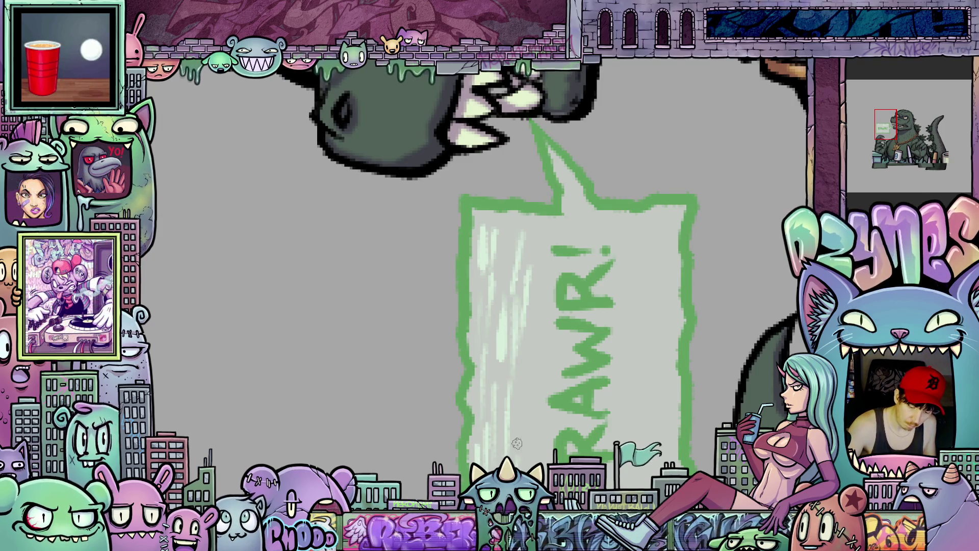
{"action": "mouse_move", "coordinate": [525, 451]}
{"action": "left_mouse_down"}
{"action": "mouse_move", "coordinate": [520, 379]}
{"action": "mouse_move", "coordinate": [518, 416]}
{"action": "mouse_move", "coordinate": [548, 286]}
{"action": "left_mouse_up"}
Add pale vertical streaks through the upper part of the bubble.
{"action": "mouse_move", "coordinate": [536, 336]}
{"action": "left_mouse_down"}
{"action": "mouse_move", "coordinate": [536, 275]}
{"action": "mouse_move", "coordinate": [549, 226]}
{"action": "left_mouse_up"}
{"action": "left_click_drag", "start_coordinate": [574, 299], "coordinate": [573, 230]}
{"action": "mouse_move", "coordinate": [546, 260]}
{"action": "left_mouse_down"}
{"action": "mouse_move", "coordinate": [546, 213]}
{"action": "mouse_move", "coordinate": [513, 214]}
{"action": "left_mouse_up"}
{"action": "left_click_drag", "start_coordinate": [507, 263], "coordinate": [506, 235]}
{"action": "left_click_drag", "start_coordinate": [585, 334], "coordinate": [586, 269]}
{"action": "mouse_move", "coordinate": [568, 376]}
{"action": "left_mouse_down"}
{"action": "mouse_move", "coordinate": [568, 318]}
{"action": "mouse_move", "coordinate": [548, 412]}
{"action": "mouse_move", "coordinate": [566, 456]}
{"action": "left_mouse_up"}
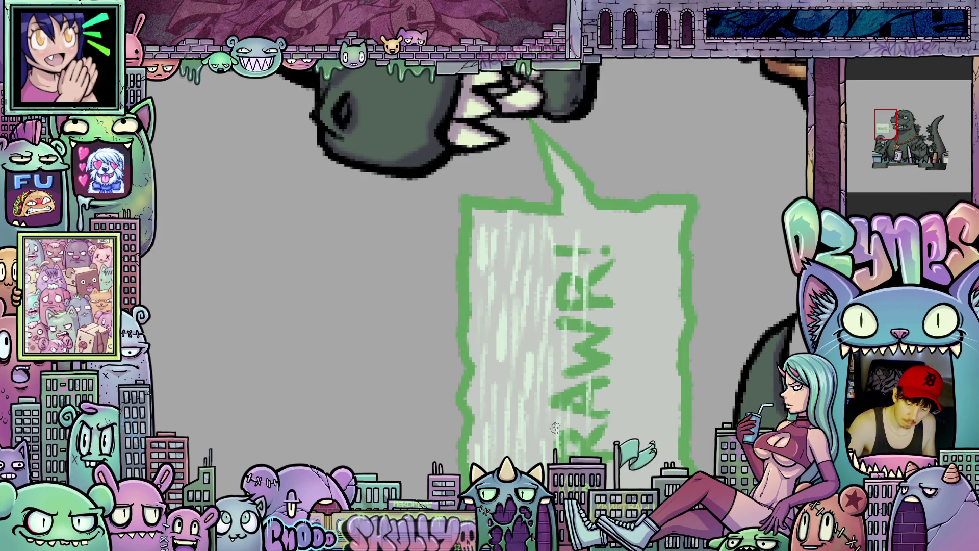
Streak pale highlights over the letter R and the middle of the lettering.
{"action": "left_click_drag", "start_coordinate": [555, 418], "coordinate": [521, 371]}
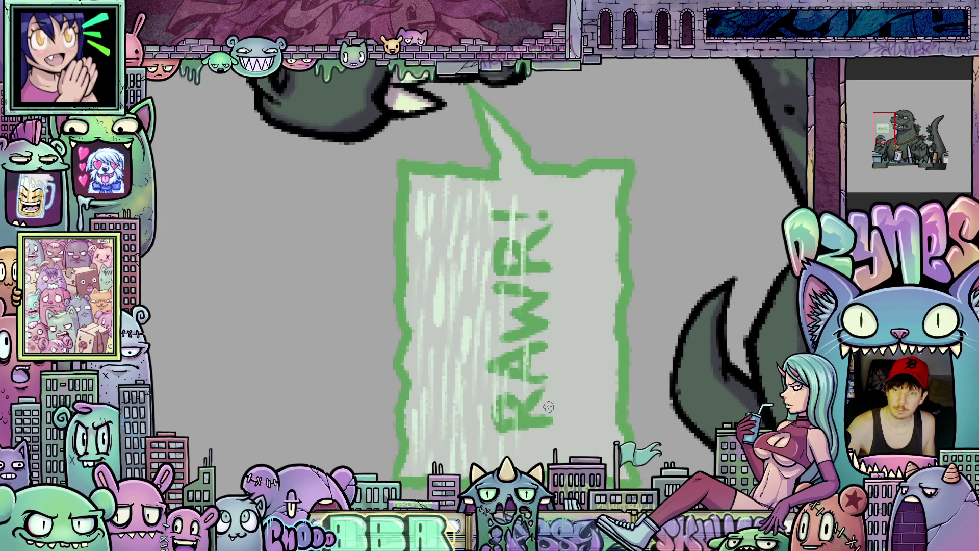
{"action": "left_click_drag", "start_coordinate": [548, 454], "coordinate": [539, 367]}
{"action": "left_click_drag", "start_coordinate": [564, 449], "coordinate": [557, 388]}
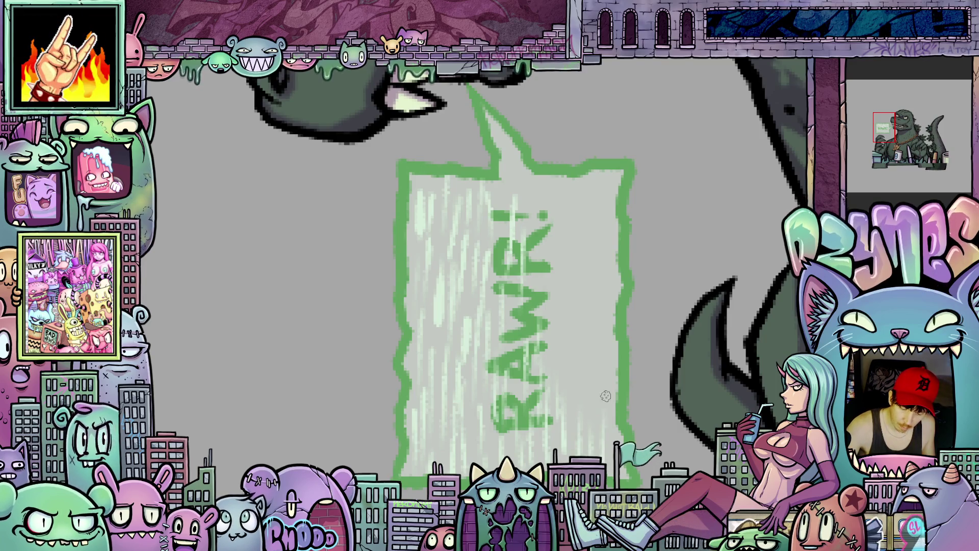
{"action": "left_click_drag", "start_coordinate": [572, 389], "coordinate": [571, 326]}
{"action": "left_click_drag", "start_coordinate": [552, 371], "coordinate": [552, 321]}
{"action": "left_click_drag", "start_coordinate": [600, 366], "coordinate": [614, 254]}
{"action": "left_click_drag", "start_coordinate": [593, 312], "coordinate": [587, 256]}
{"action": "left_click_drag", "start_coordinate": [577, 336], "coordinate": [576, 271]}
{"action": "mouse_move", "coordinate": [565, 312]}
{"action": "left_mouse_down"}
{"action": "mouse_move", "coordinate": [566, 250]}
{"action": "mouse_move", "coordinate": [544, 240]}
{"action": "left_mouse_up"}
Fill the bubble's top edge and remaining gaps with pale streaks until fully hatched.
{"action": "left_click_drag", "start_coordinate": [577, 209], "coordinate": [580, 281]}
{"action": "left_click_drag", "start_coordinate": [596, 195], "coordinate": [595, 254]}
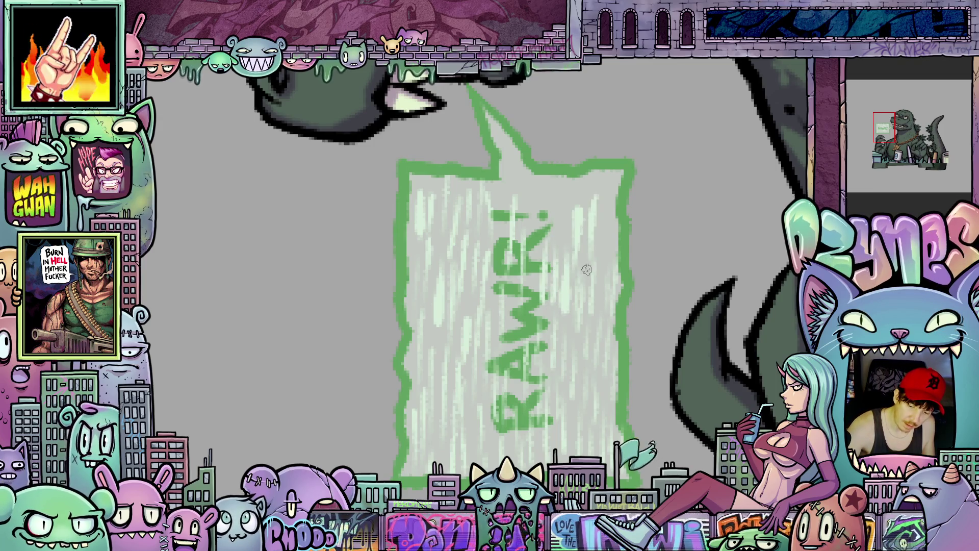
{"action": "left_click_drag", "start_coordinate": [606, 208], "coordinate": [609, 280]}
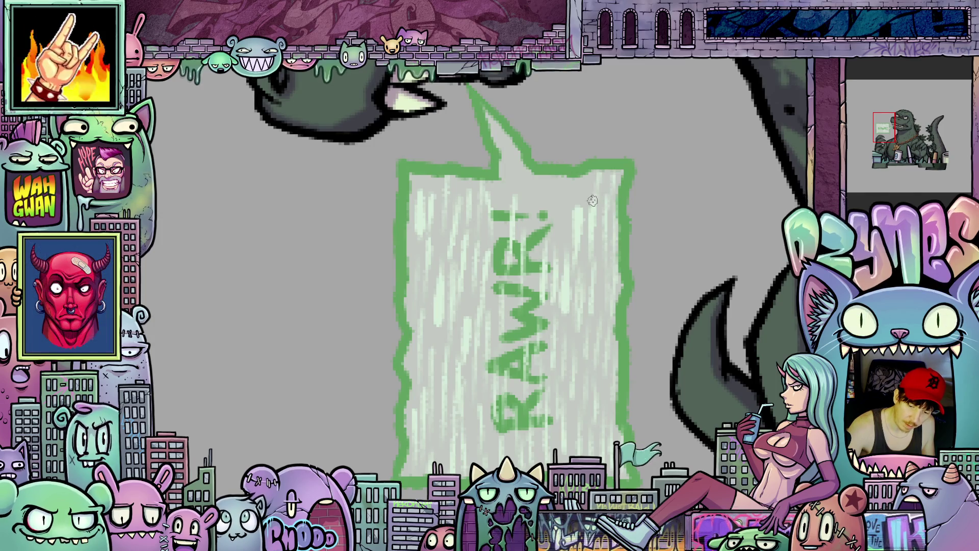
{"action": "left_click_drag", "start_coordinate": [568, 181], "coordinate": [567, 242]}
{"action": "left_click_drag", "start_coordinate": [538, 182], "coordinate": [533, 280]}
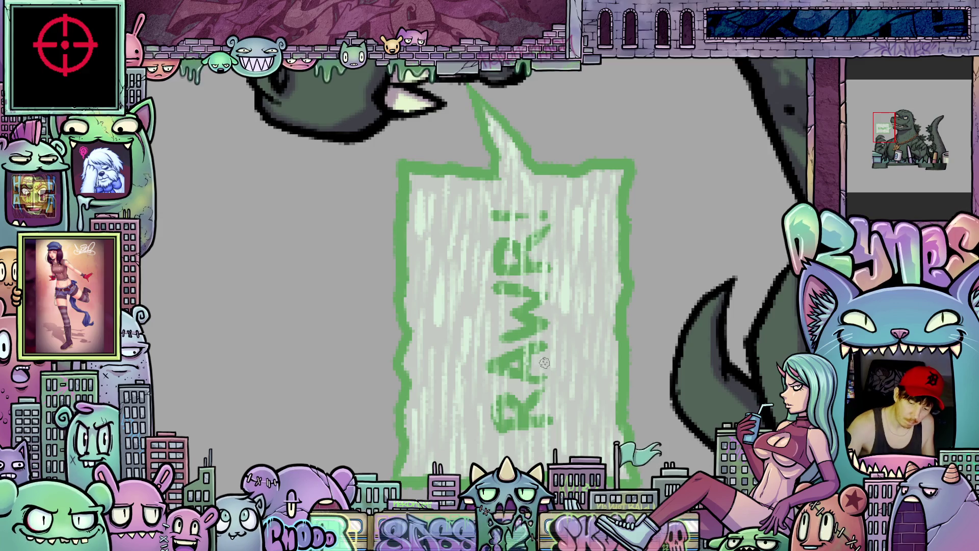
{"action": "left_click_drag", "start_coordinate": [515, 304], "coordinate": [514, 408]}
{"action": "left_click_drag", "start_coordinate": [511, 364], "coordinate": [512, 438]}
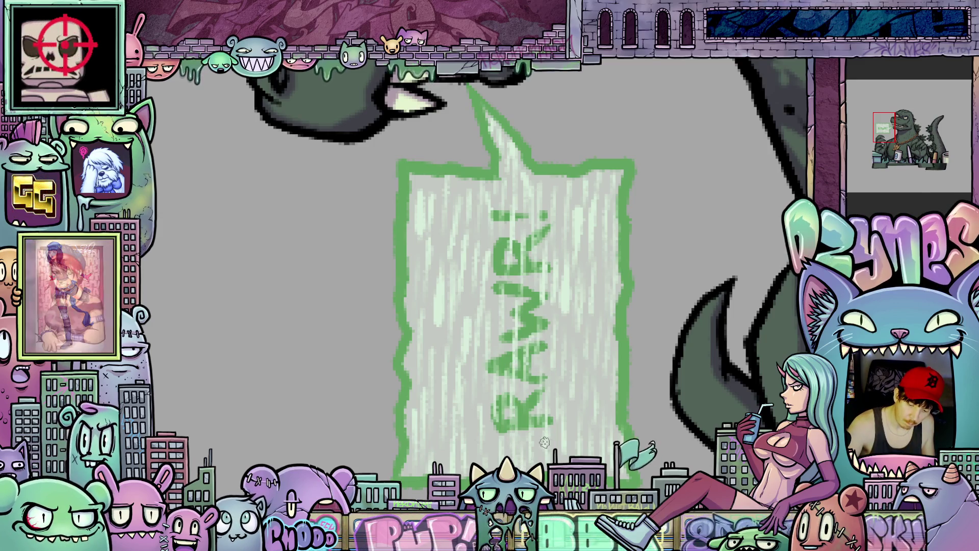
{"action": "mouse_move", "coordinate": [702, 358]}
{"action": "left_mouse_down"}
{"action": "mouse_move", "coordinate": [546, 525]}
{"action": "mouse_move", "coordinate": [508, 533]}
{"action": "left_mouse_up"}
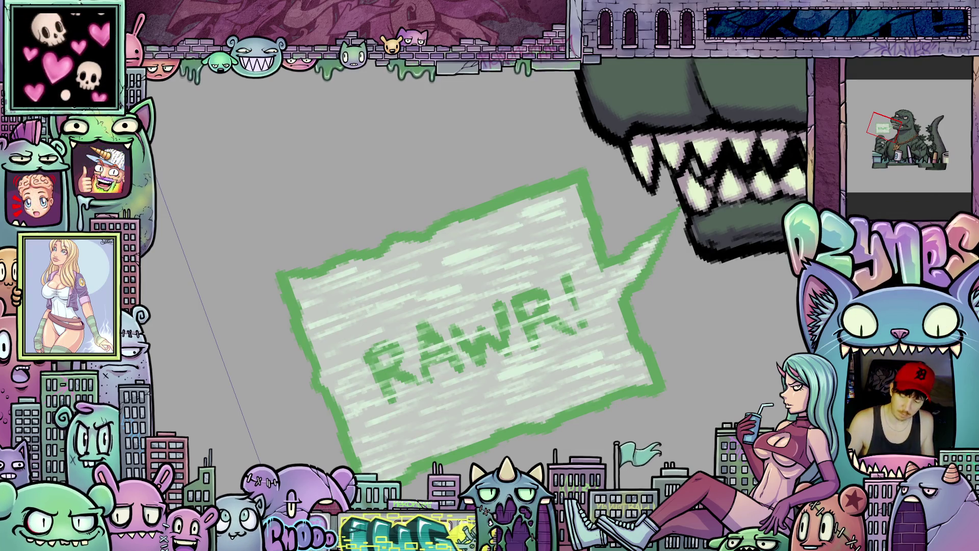
Trace dark outlines along the bubble's left, top and right edges and around the letters R and A.
{"action": "mouse_move", "coordinate": [188, 419]}
{"action": "left_mouse_down"}
{"action": "mouse_move", "coordinate": [448, 345]}
{"action": "mouse_move", "coordinate": [492, 295]}
{"action": "left_mouse_up"}
{"action": "left_click_drag", "start_coordinate": [516, 258], "coordinate": [592, 173]}
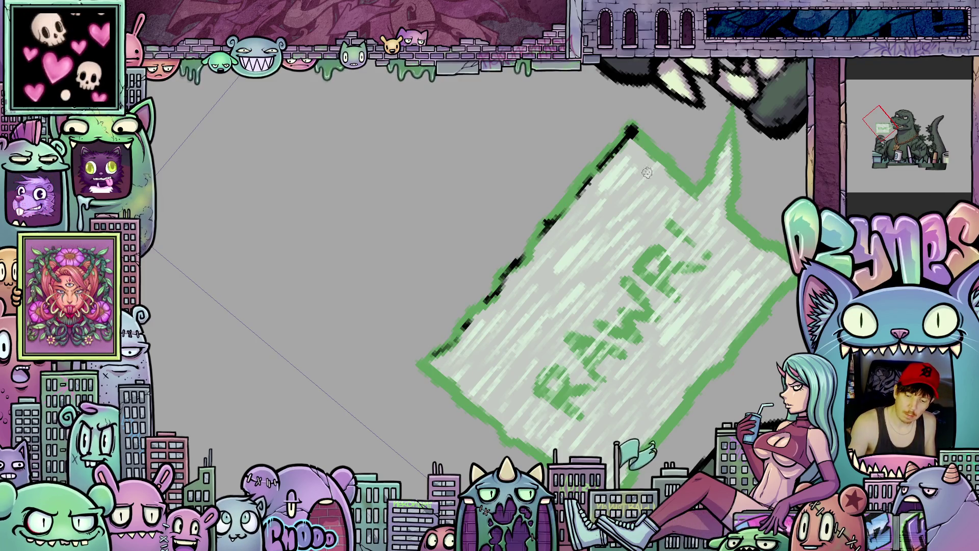
{"action": "left_click_drag", "start_coordinate": [612, 393], "coordinate": [534, 445]}
{"action": "mouse_move", "coordinate": [406, 341]}
{"action": "left_mouse_down"}
{"action": "mouse_move", "coordinate": [433, 397]}
{"action": "mouse_move", "coordinate": [440, 338]}
{"action": "mouse_move", "coordinate": [467, 403]}
{"action": "left_mouse_up"}
{"action": "left_click_drag", "start_coordinate": [535, 217], "coordinate": [600, 190]}
{"action": "mouse_move", "coordinate": [464, 400]}
{"action": "left_mouse_down"}
{"action": "mouse_move", "coordinate": [489, 465]}
{"action": "mouse_move", "coordinate": [542, 436]}
{"action": "mouse_move", "coordinate": [767, 356]}
{"action": "mouse_move", "coordinate": [753, 324]}
{"action": "left_mouse_up"}
{"action": "left_click_drag", "start_coordinate": [736, 278], "coordinate": [752, 254]}
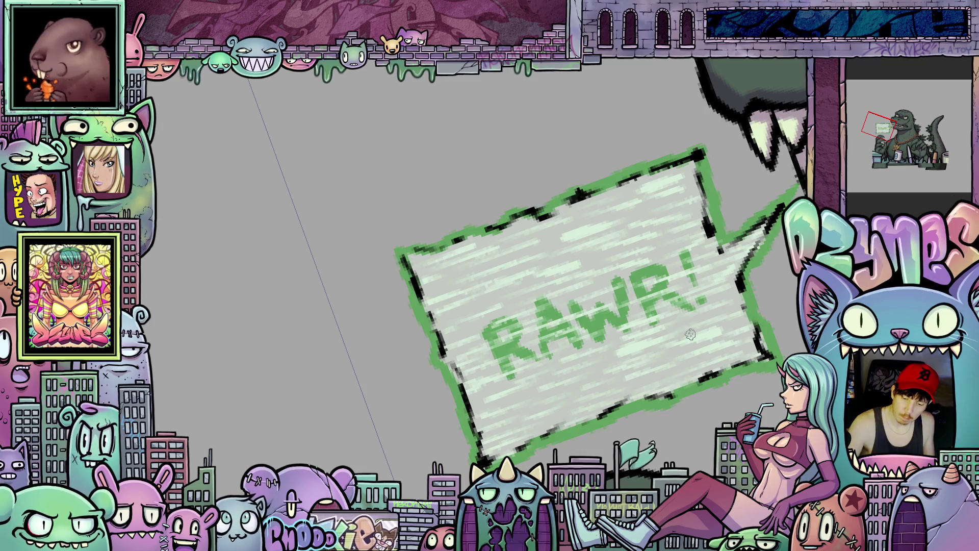
{"action": "mouse_move", "coordinate": [484, 341]}
{"action": "left_mouse_down"}
{"action": "mouse_move", "coordinate": [481, 323]}
{"action": "mouse_move", "coordinate": [508, 364]}
{"action": "mouse_move", "coordinate": [513, 353]}
{"action": "mouse_move", "coordinate": [535, 368]}
{"action": "left_mouse_up"}
{"action": "mouse_move", "coordinate": [538, 302]}
{"action": "left_mouse_down"}
{"action": "mouse_move", "coordinate": [535, 368]}
{"action": "mouse_move", "coordinate": [619, 260]}
{"action": "mouse_move", "coordinate": [642, 324]}
{"action": "mouse_move", "coordinate": [669, 274]}
{"action": "mouse_move", "coordinate": [673, 314]}
{"action": "mouse_move", "coordinate": [693, 278]}
{"action": "mouse_move", "coordinate": [681, 368]}
{"action": "left_mouse_up"}
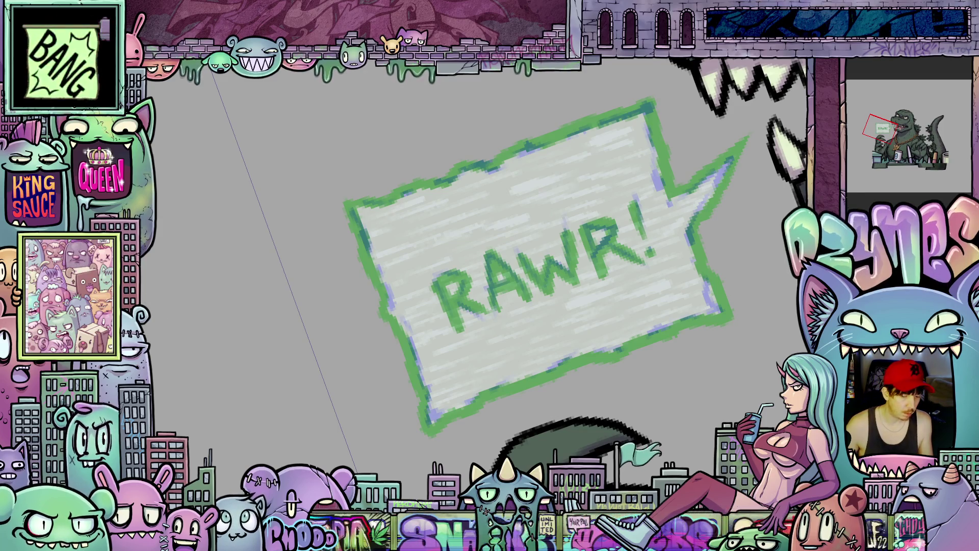
Hatch more pale strokes along the bubble's right side, then ink a dark line on its lower-left edge.
{"action": "left_click_drag", "start_coordinate": [692, 346], "coordinate": [636, 250]}
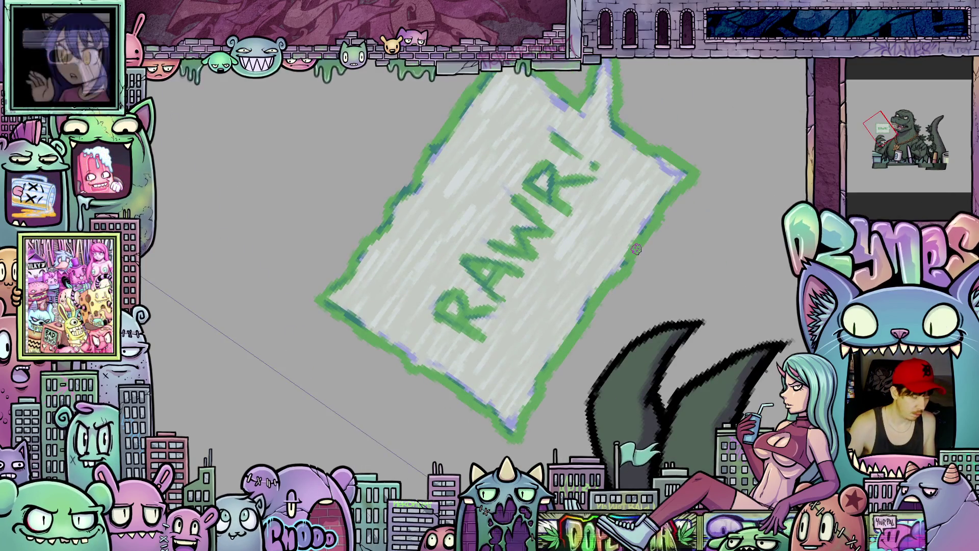
{"action": "mouse_move", "coordinate": [646, 205]}
{"action": "left_mouse_down"}
{"action": "mouse_move", "coordinate": [605, 252]}
{"action": "mouse_move", "coordinate": [602, 245]}
{"action": "mouse_move", "coordinate": [538, 348]}
{"action": "mouse_move", "coordinate": [557, 280]}
{"action": "mouse_move", "coordinate": [611, 175]}
{"action": "mouse_move", "coordinate": [585, 159]}
{"action": "mouse_move", "coordinate": [490, 380]}
{"action": "mouse_move", "coordinate": [509, 278]}
{"action": "mouse_move", "coordinate": [504, 408]}
{"action": "mouse_move", "coordinate": [479, 380]}
{"action": "mouse_move", "coordinate": [451, 376]}
{"action": "mouse_move", "coordinate": [515, 240]}
{"action": "mouse_move", "coordinate": [601, 148]}
{"action": "mouse_move", "coordinate": [575, 161]}
{"action": "mouse_move", "coordinate": [433, 345]}
{"action": "mouse_move", "coordinate": [425, 317]}
{"action": "mouse_move", "coordinate": [439, 286]}
{"action": "mouse_move", "coordinate": [551, 148]}
{"action": "mouse_move", "coordinate": [441, 249]}
{"action": "left_mouse_up"}
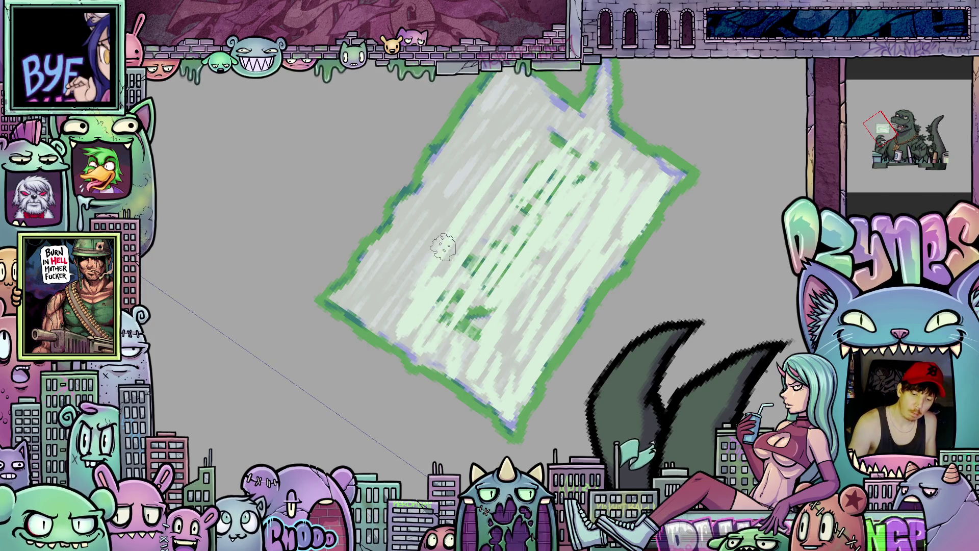
{"action": "mouse_move", "coordinate": [499, 175]}
{"action": "left_mouse_down"}
{"action": "mouse_move", "coordinate": [453, 346]}
{"action": "mouse_move", "coordinate": [488, 311]}
{"action": "mouse_move", "coordinate": [446, 349]}
{"action": "mouse_move", "coordinate": [416, 332]}
{"action": "mouse_move", "coordinate": [453, 293]}
{"action": "mouse_move", "coordinate": [465, 312]}
{"action": "mouse_move", "coordinate": [558, 196]}
{"action": "mouse_move", "coordinate": [445, 291]}
{"action": "mouse_move", "coordinate": [535, 170]}
{"action": "mouse_move", "coordinate": [513, 190]}
{"action": "mouse_move", "coordinate": [546, 192]}
{"action": "mouse_move", "coordinate": [619, 117]}
{"action": "mouse_move", "coordinate": [629, 153]}
{"action": "mouse_move", "coordinate": [587, 122]}
{"action": "mouse_move", "coordinate": [532, 187]}
{"action": "mouse_move", "coordinate": [582, 111]}
{"action": "mouse_move", "coordinate": [578, 146]}
{"action": "mouse_move", "coordinate": [690, 161]}
{"action": "mouse_move", "coordinate": [578, 386]}
{"action": "mouse_move", "coordinate": [618, 168]}
{"action": "mouse_move", "coordinate": [618, 183]}
{"action": "mouse_move", "coordinate": [657, 164]}
{"action": "mouse_move", "coordinate": [676, 113]}
{"action": "mouse_move", "coordinate": [679, 168]}
{"action": "mouse_move", "coordinate": [729, 211]}
{"action": "left_mouse_up"}
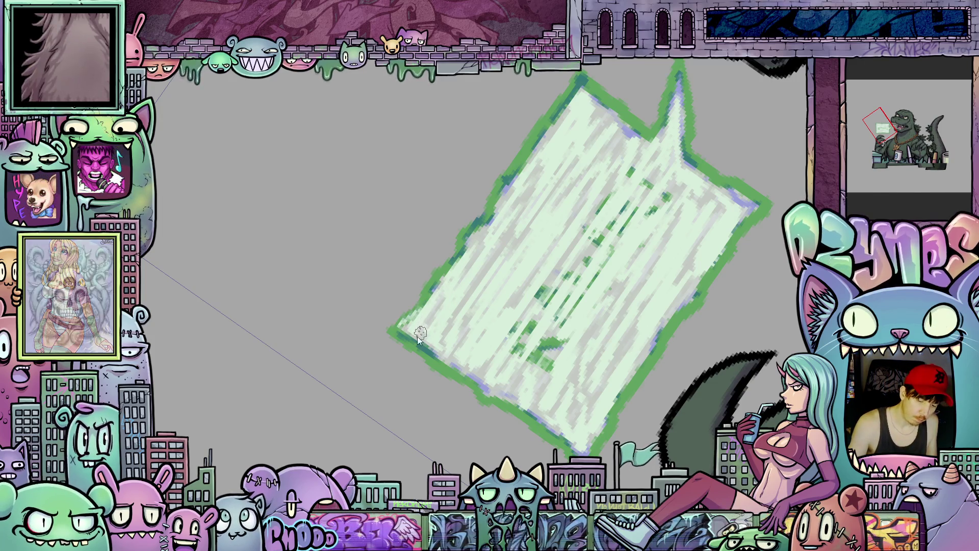
{"action": "mouse_move", "coordinate": [400, 327]}
{"action": "left_mouse_down"}
{"action": "mouse_move", "coordinate": [541, 122]}
{"action": "mouse_move", "coordinate": [540, 227]}
{"action": "left_mouse_up"}
Ink rough black strokes down the bubble's right edge and along its lower-left edge, turning the view between strokes.
{"action": "key", "text": "6"}
{"action": "key", "text": "6"}
{"action": "key", "text": "6"}
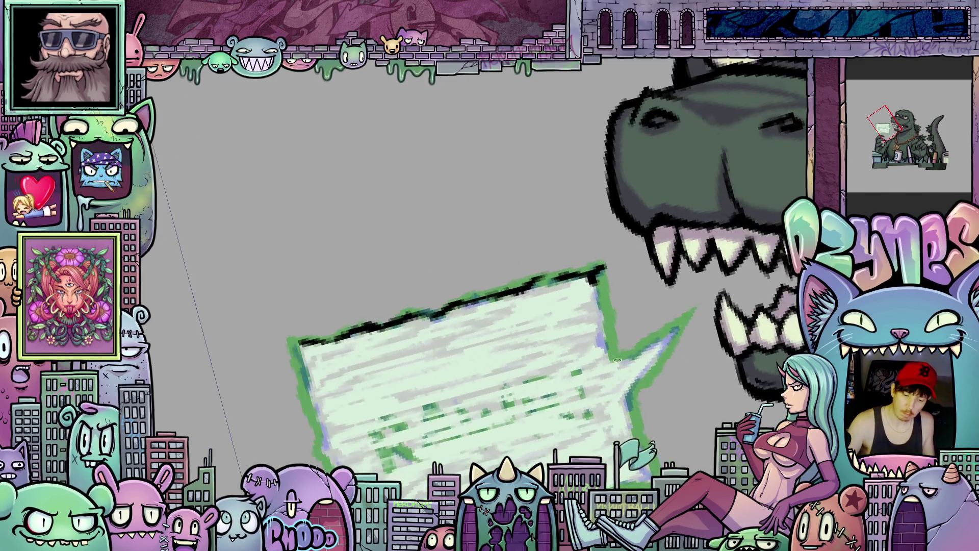
{"action": "mouse_move", "coordinate": [595, 277]}
{"action": "left_mouse_down"}
{"action": "mouse_move", "coordinate": [613, 356]}
{"action": "mouse_move", "coordinate": [691, 315]}
{"action": "mouse_move", "coordinate": [633, 406]}
{"action": "left_mouse_up"}
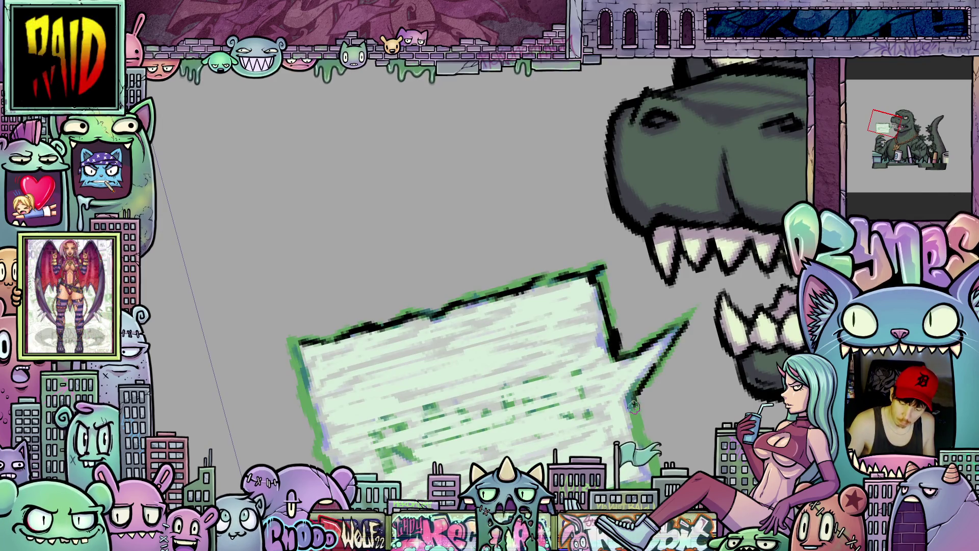
{"action": "key", "text": "4"}
{"action": "key", "text": "4"}
{"action": "key", "text": "4"}
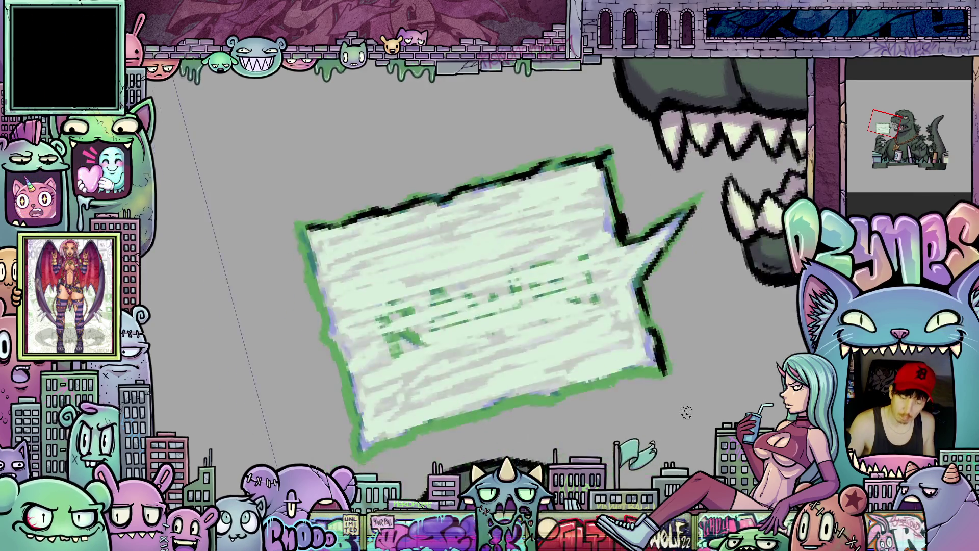
{"action": "mouse_move", "coordinate": [655, 207]}
{"action": "left_mouse_down"}
{"action": "mouse_move", "coordinate": [611, 275]}
{"action": "mouse_move", "coordinate": [535, 464]}
{"action": "left_mouse_up"}
{"action": "key", "text": "6"}
{"action": "key", "text": "6"}
{"action": "key", "text": "6"}
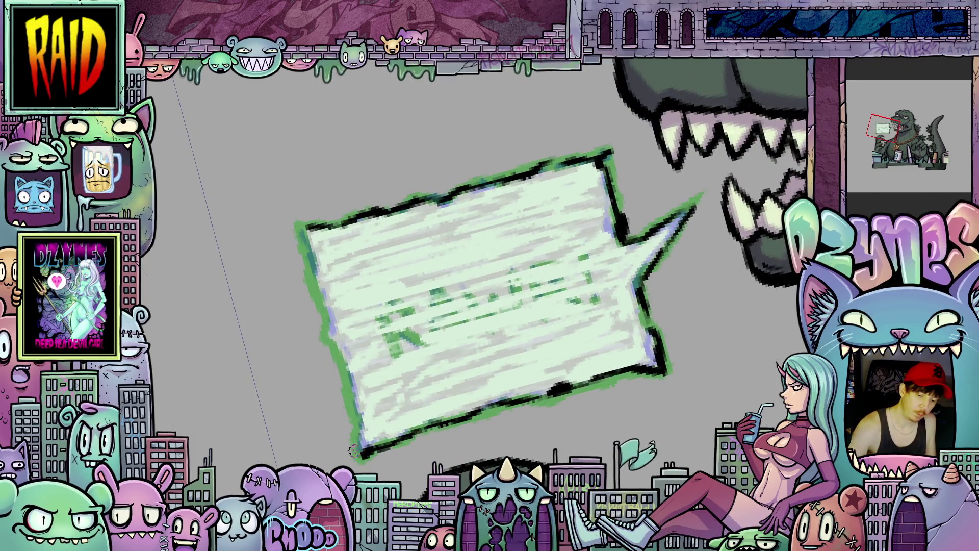
{"action": "mouse_move", "coordinate": [359, 455]}
{"action": "left_mouse_down"}
{"action": "mouse_move", "coordinate": [359, 415]}
{"action": "mouse_move", "coordinate": [302, 229]}
{"action": "mouse_move", "coordinate": [354, 215]}
{"action": "left_mouse_up"}
Hand-letter the W, final R and exclamation mark of RAWR! in black ink.
{"action": "mouse_move", "coordinate": [388, 312]}
{"action": "left_mouse_down"}
{"action": "mouse_move", "coordinate": [396, 352]}
{"action": "mouse_move", "coordinate": [380, 319]}
{"action": "mouse_move", "coordinate": [390, 356]}
{"action": "mouse_move", "coordinate": [415, 318]}
{"action": "mouse_move", "coordinate": [395, 314]}
{"action": "mouse_move", "coordinate": [431, 351]}
{"action": "mouse_move", "coordinate": [440, 290]}
{"action": "mouse_move", "coordinate": [468, 334]}
{"action": "left_mouse_up"}
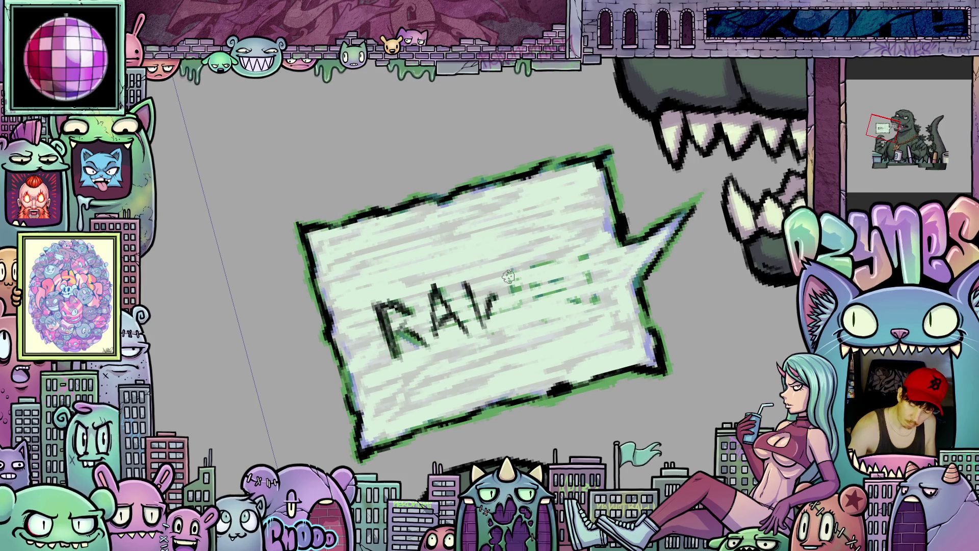
{"action": "mouse_move", "coordinate": [497, 301]}
{"action": "left_mouse_down"}
{"action": "mouse_move", "coordinate": [505, 319]}
{"action": "mouse_move", "coordinate": [522, 265]}
{"action": "mouse_move", "coordinate": [566, 273]}
{"action": "mouse_move", "coordinate": [543, 293]}
{"action": "mouse_move", "coordinate": [577, 303]}
{"action": "left_mouse_up"}
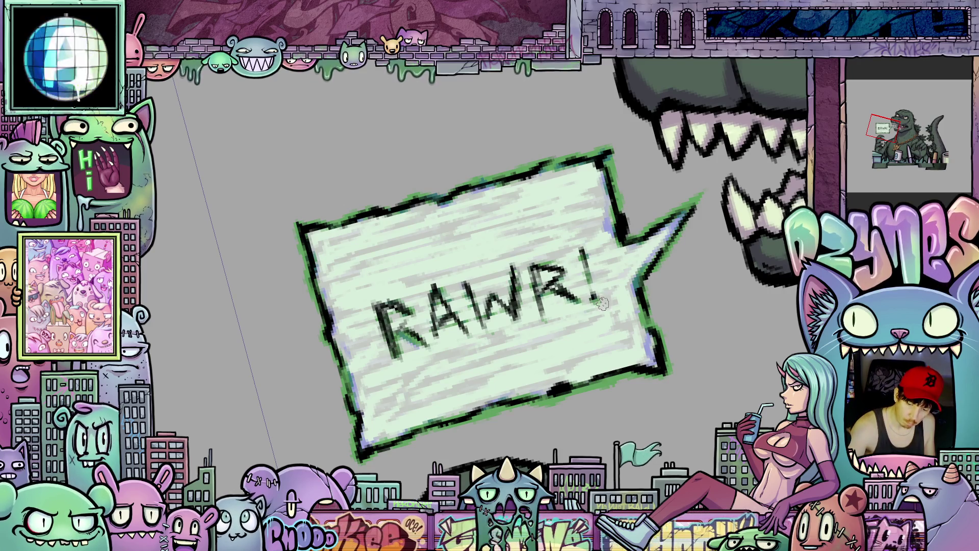
Zoom out and reset the rotation so the whole Godzilla drawing fits upright in view.
{"action": "scroll", "coordinate": [644, 252], "scroll_direction": "down", "scroll_amount": 2}
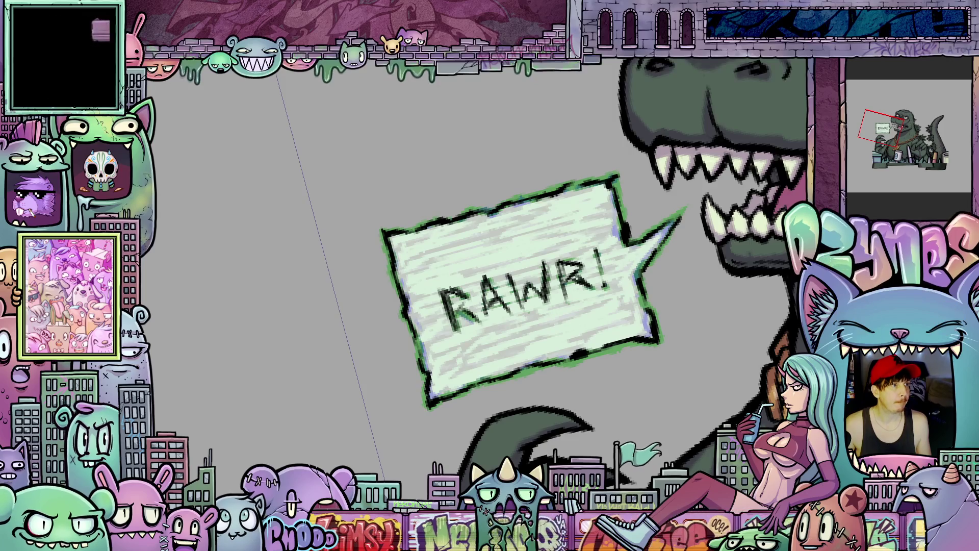
{"action": "scroll", "coordinate": [499, 151], "scroll_direction": "down", "scroll_amount": 3}
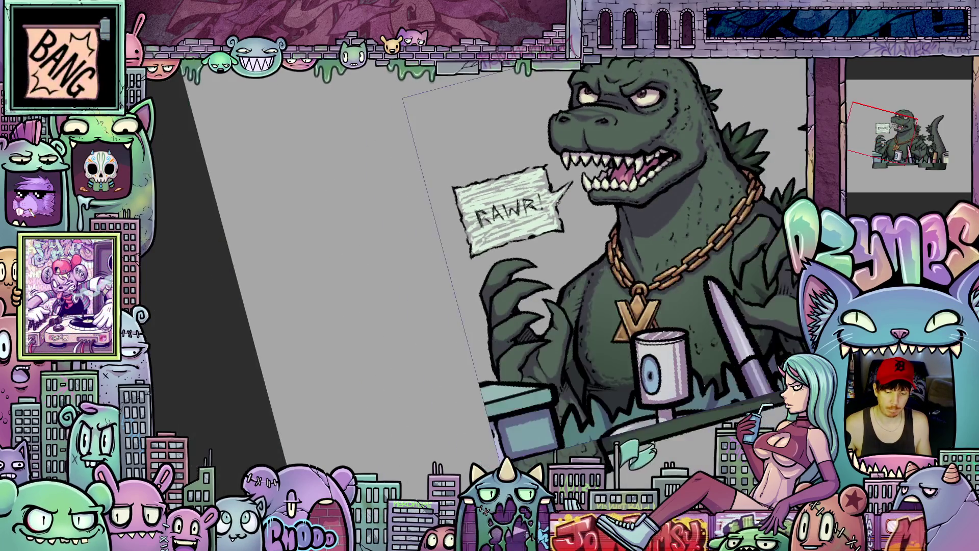
{"action": "key", "text": "ctrl+0"}
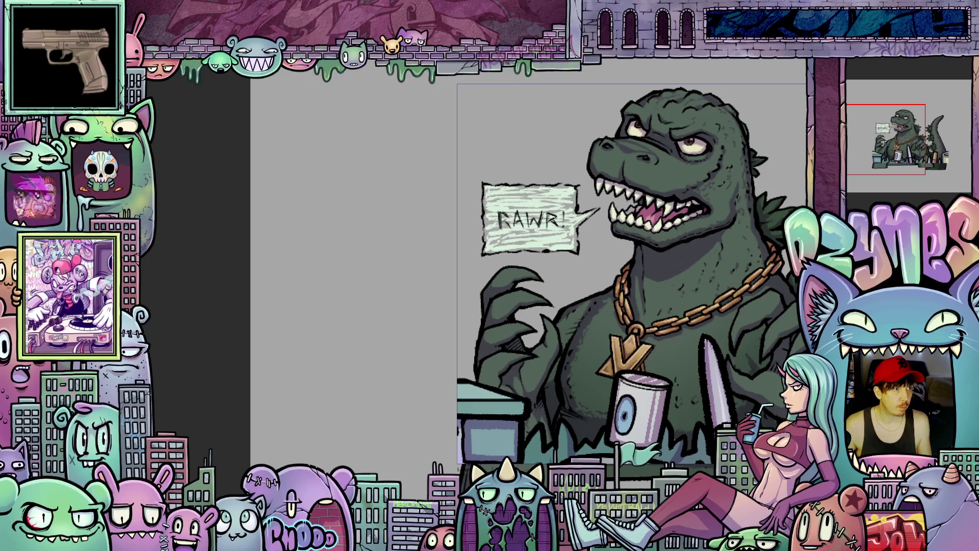
Undo and redo through history to compare head poses and bubble versions, ending at the rougher hatched bubble.
{"action": "key", "text": "ctrl+z"}
{"action": "key", "text": "ctrl+z"}
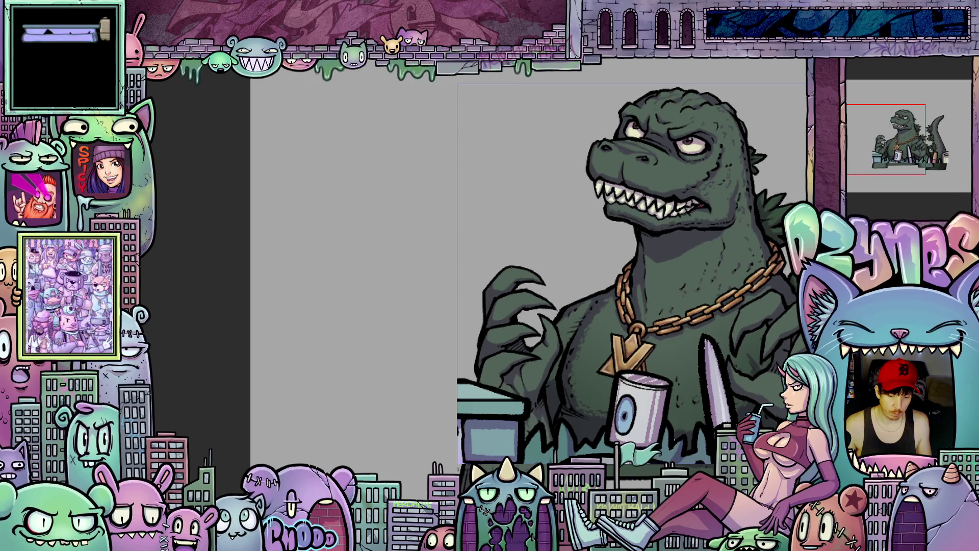
{"action": "key", "text": "ctrl+shift+z"}
{"action": "key", "text": "ctrl+shift+z"}
{"action": "key", "text": "ctrl+shift+z"}
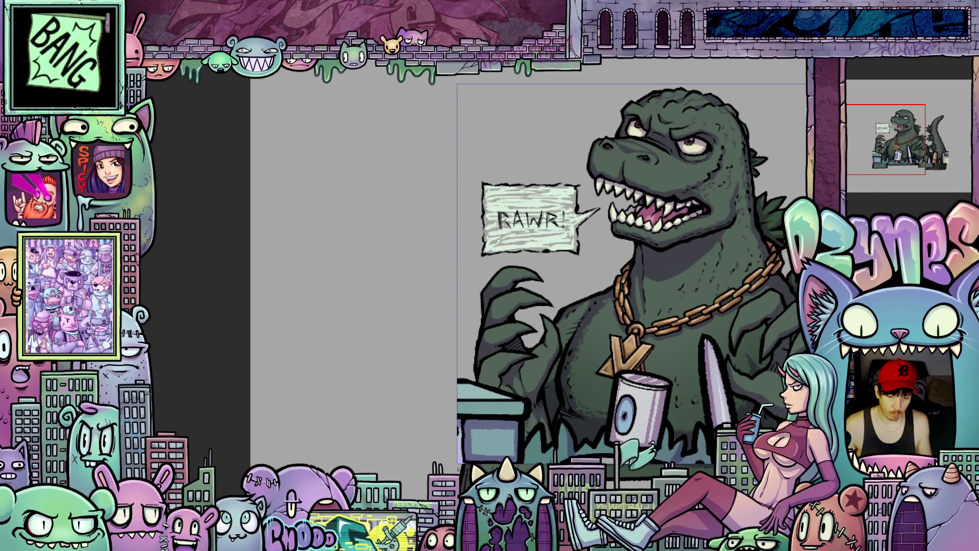
{"action": "key", "text": "ctrl+shift+z"}
{"action": "key", "text": "ctrl+shift+z"}
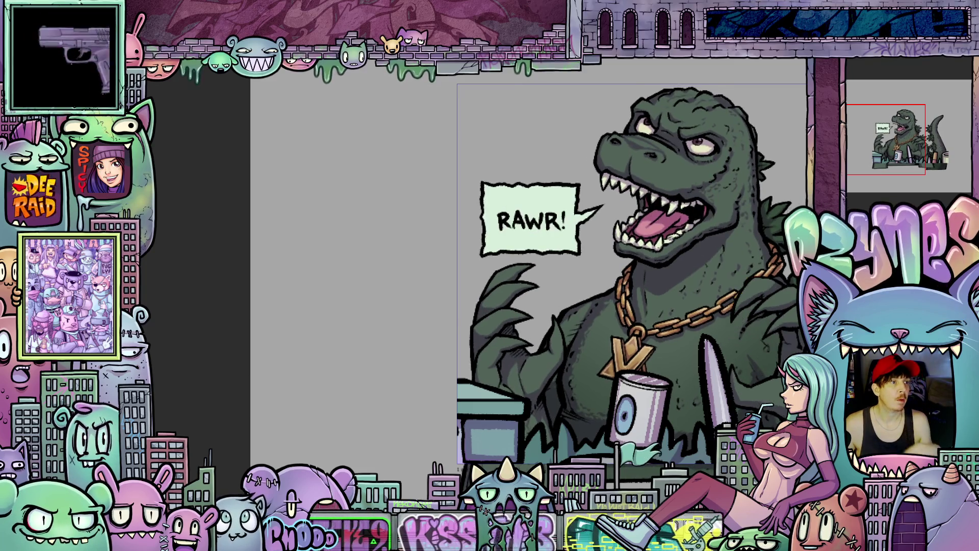
{"action": "key", "text": "ctrl+z"}
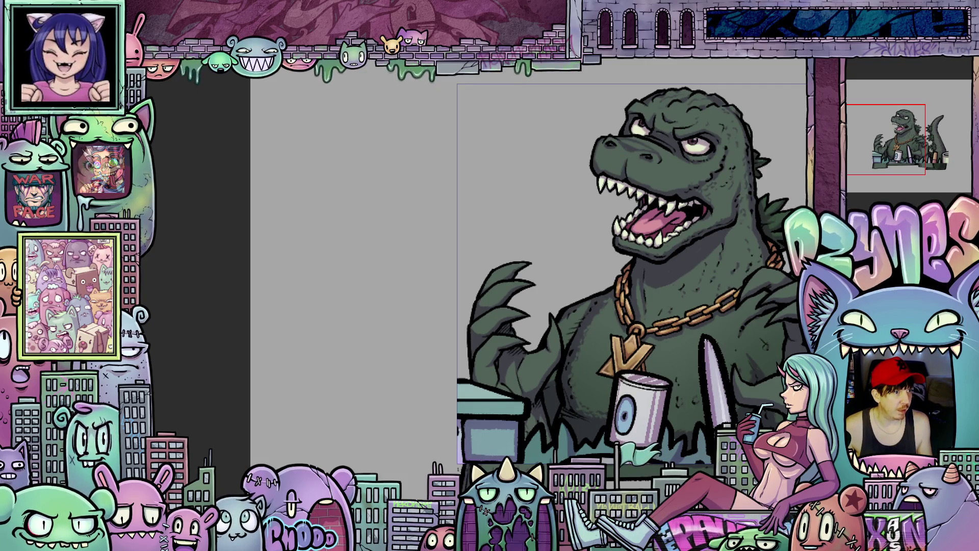
{"action": "key", "text": "ctrl+shift+z"}
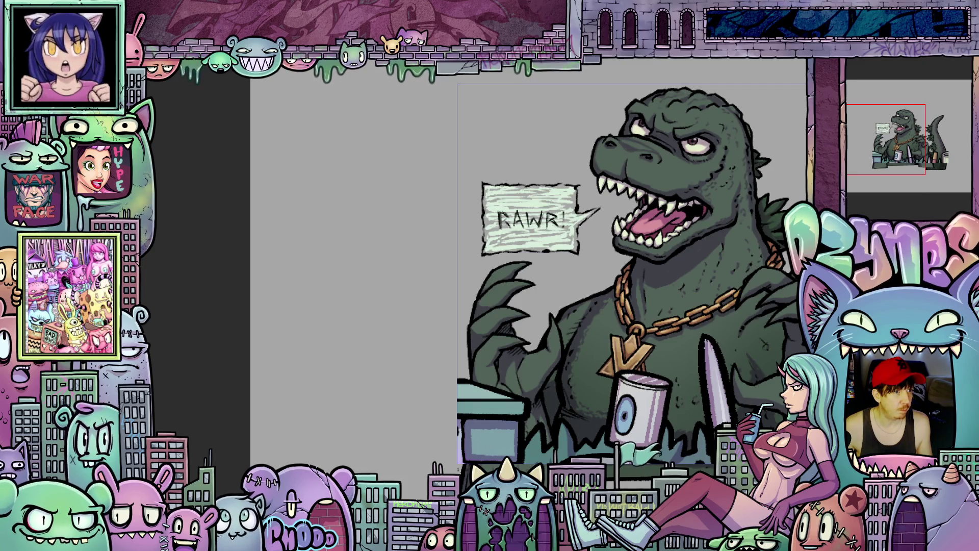
{"action": "key", "text": "ctrl+z"}
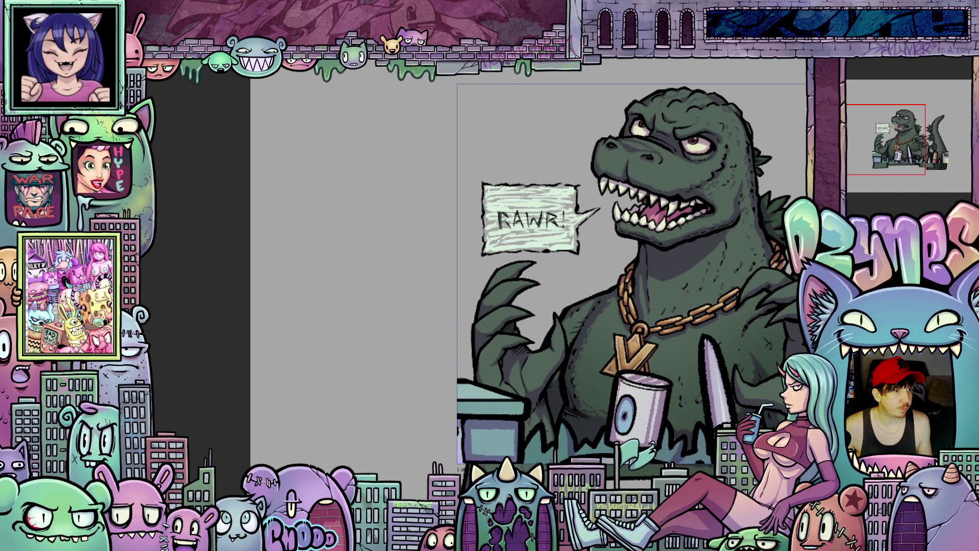
{"action": "key", "text": "ctrl+z"}
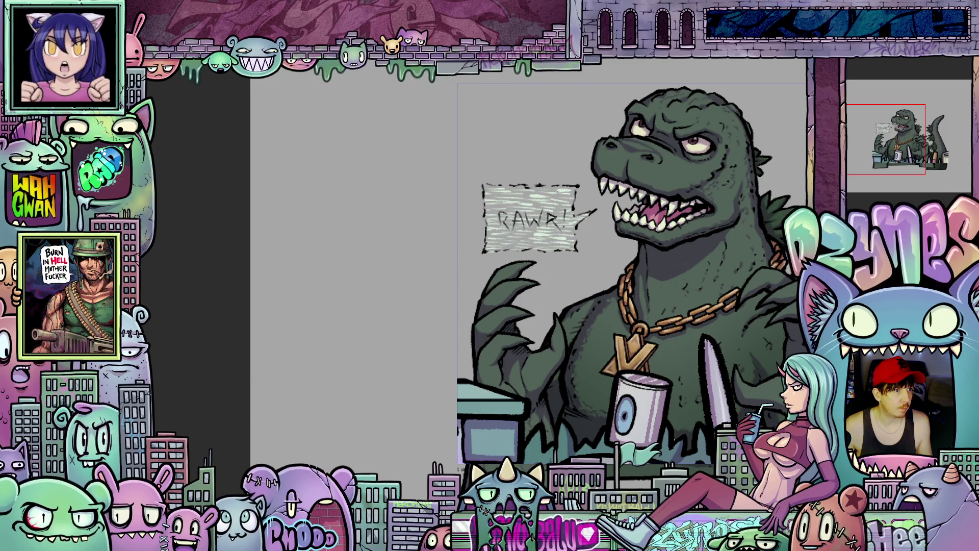
{"action": "key", "text": "ctrl+z"}
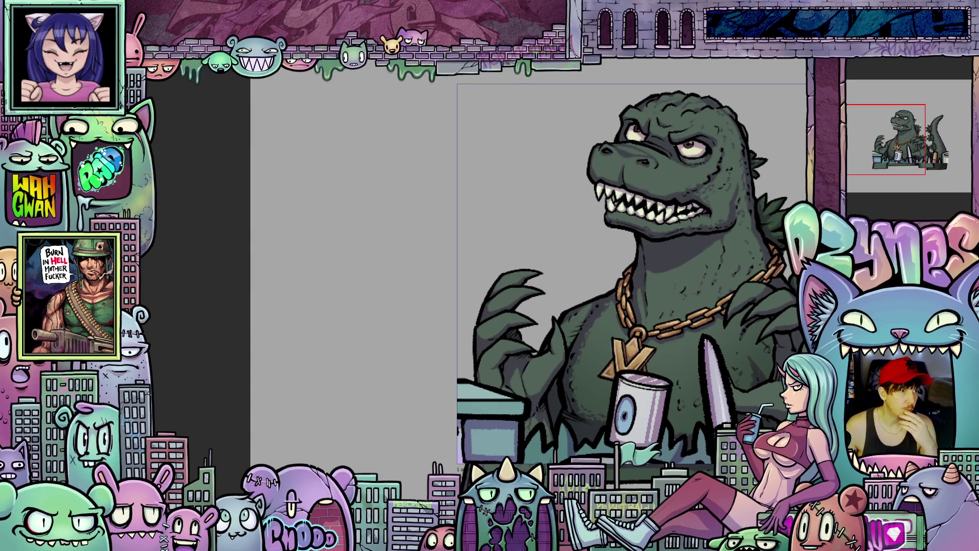
{"action": "key", "text": "ctrl+shift+z"}
{"action": "key", "text": "ctrl+shift+z"}
{"action": "key", "text": "ctrl+shift+z"}
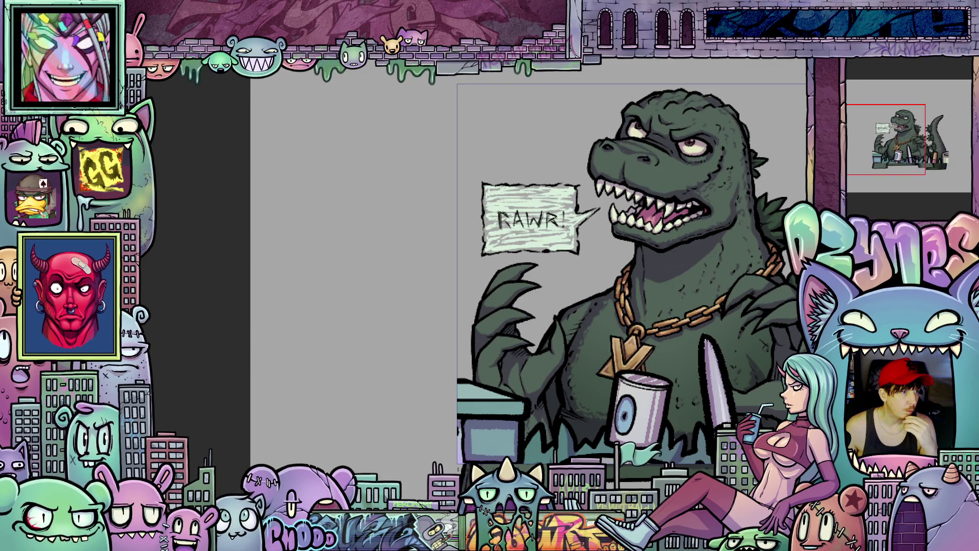
{"action": "key", "text": "ctrl+z"}
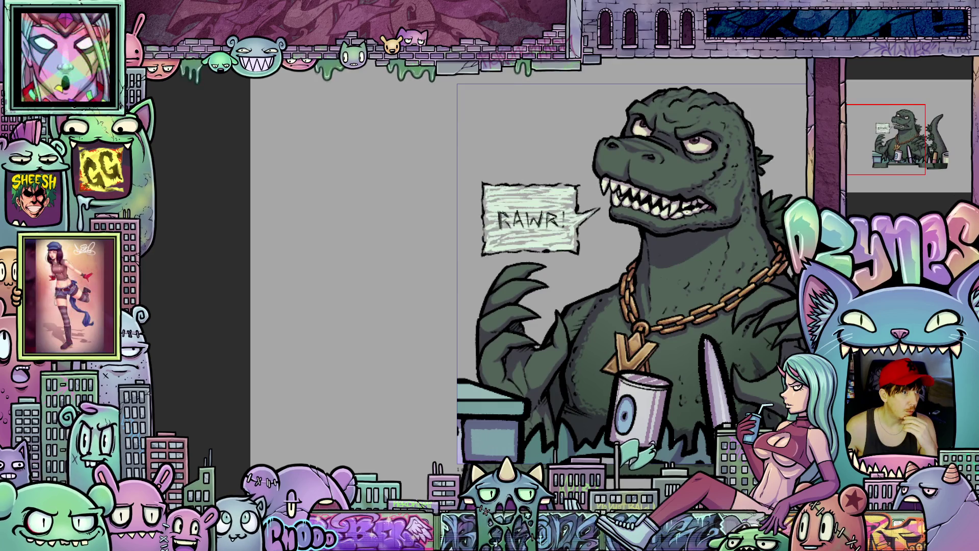
{"action": "key", "text": "ctrl+z"}
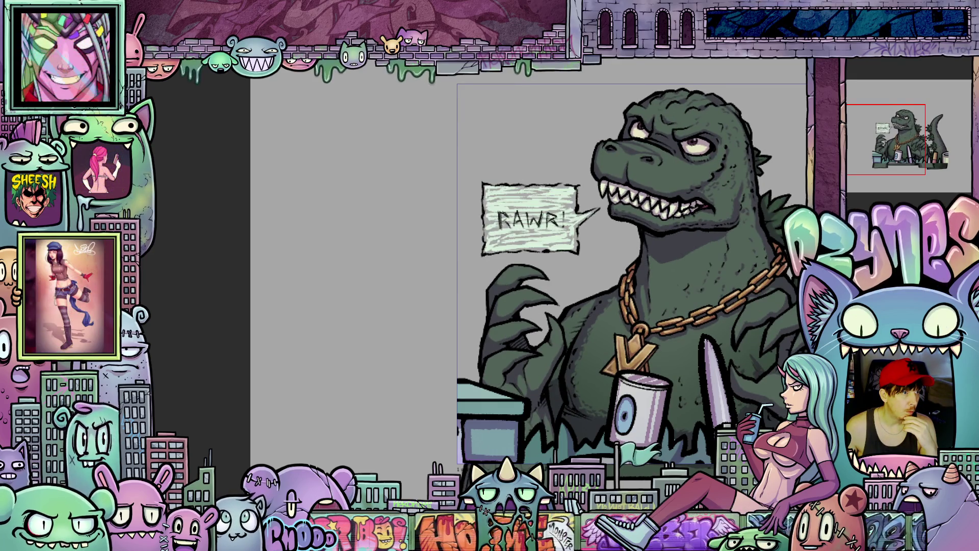
{"action": "key", "text": "ctrl+z"}
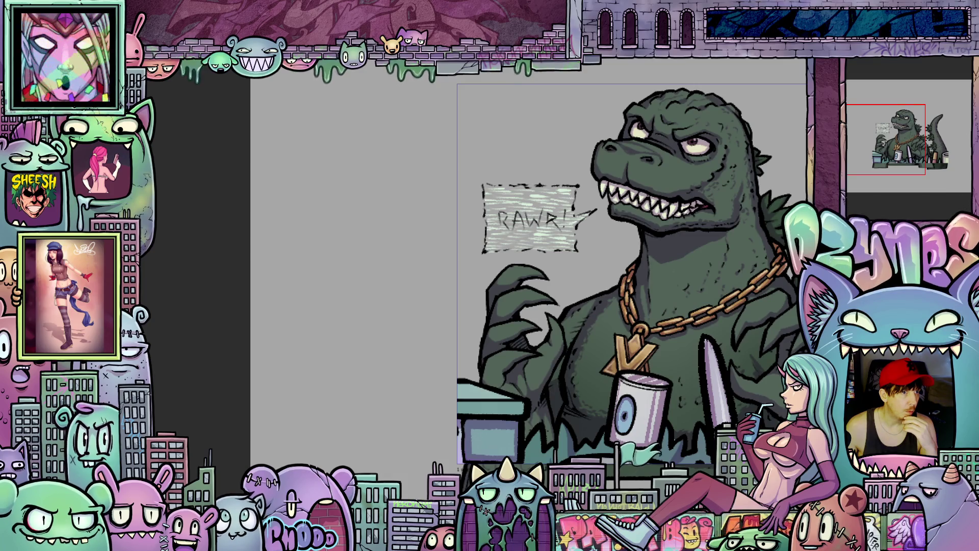
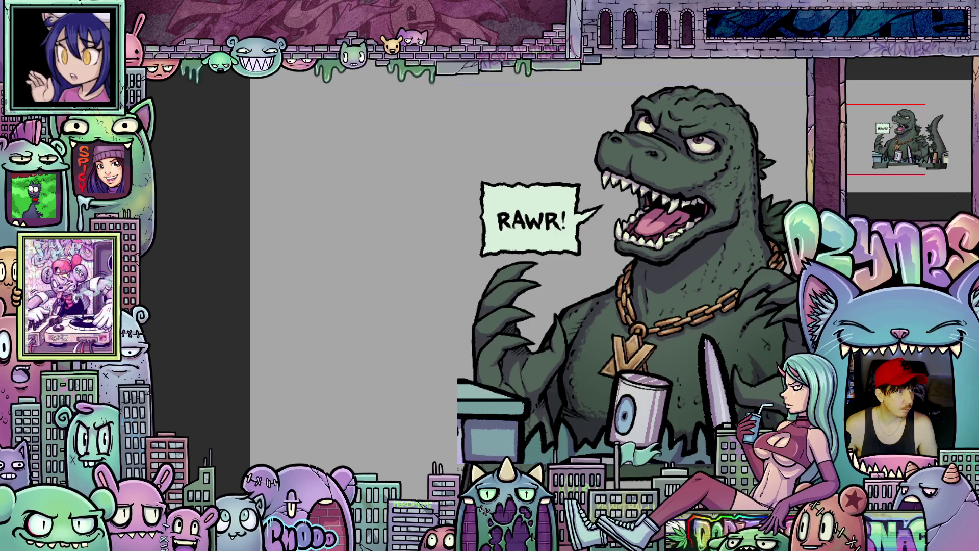
Jump to the frame where Godzilla rises beside the sketchy RAWR! bubble.
{"action": "scroll", "coordinate": [561, 194], "scroll_direction": "down", "scroll_amount": 5}
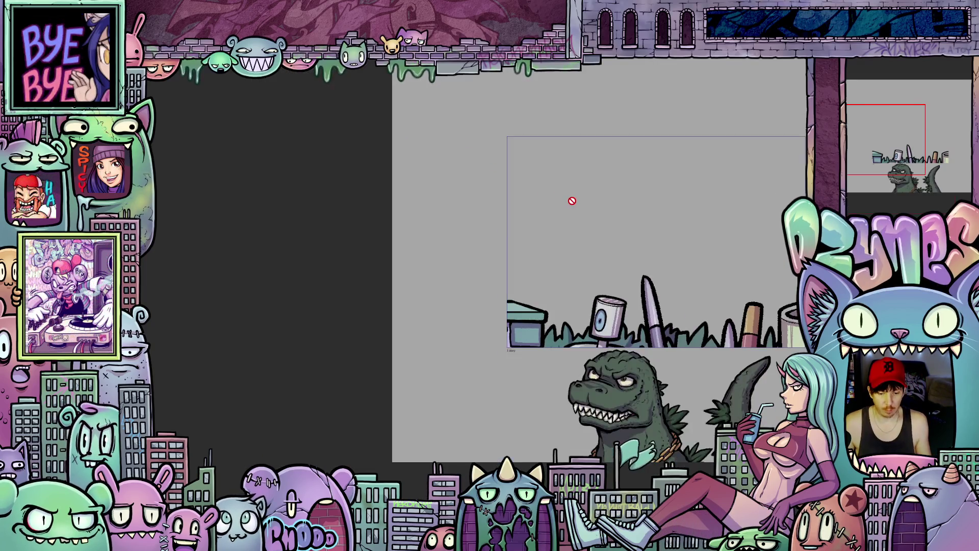
{"action": "left_click_drag", "start_coordinate": [470, 216], "coordinate": [477, 233]}
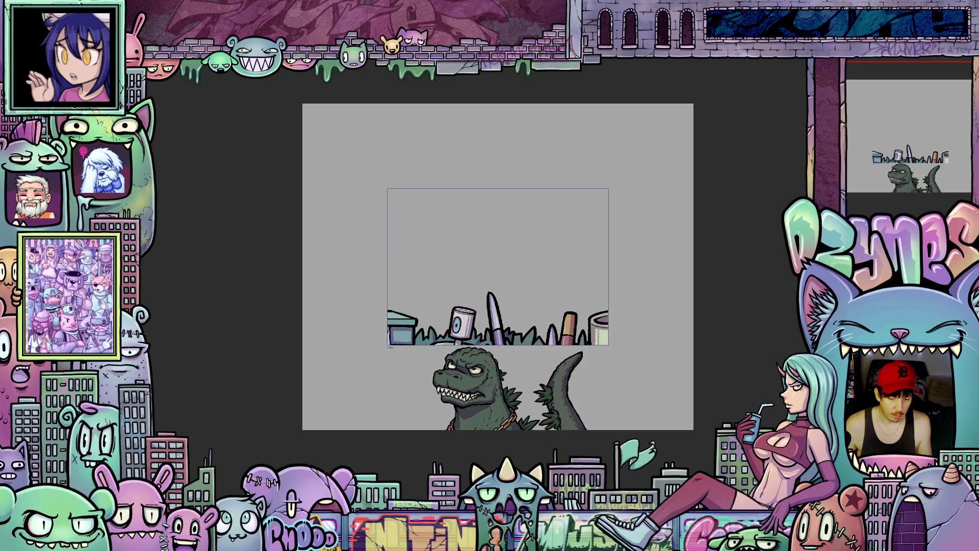
{"action": "scroll", "coordinate": [442, 364], "scroll_direction": "up", "scroll_amount": 3}
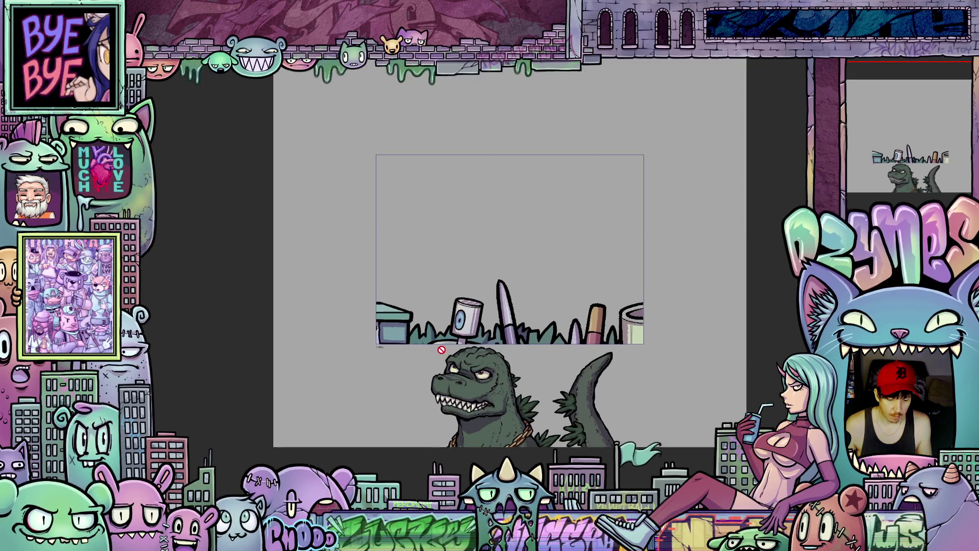
{"action": "scroll", "coordinate": [431, 305], "scroll_direction": "down", "scroll_amount": 2}
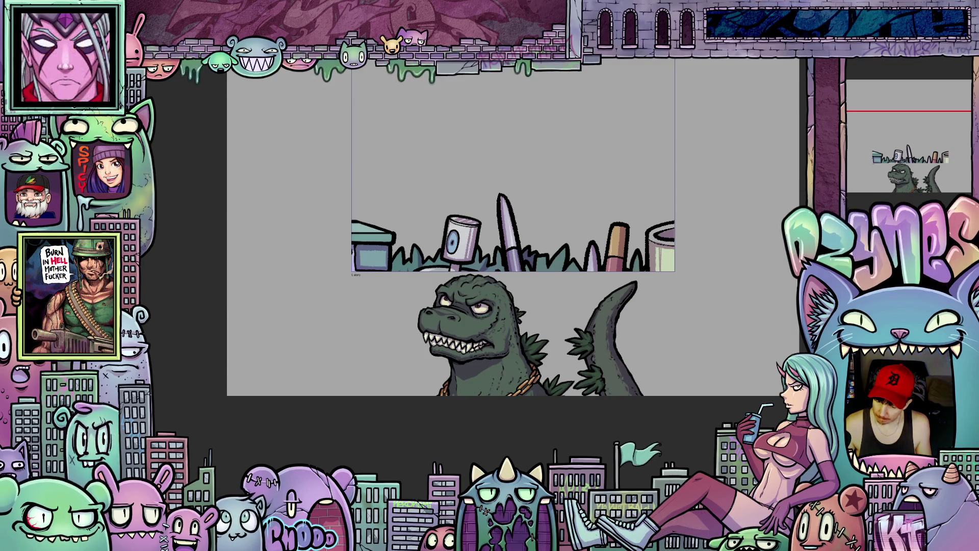
{"action": "key", "text": "ctrl+z"}
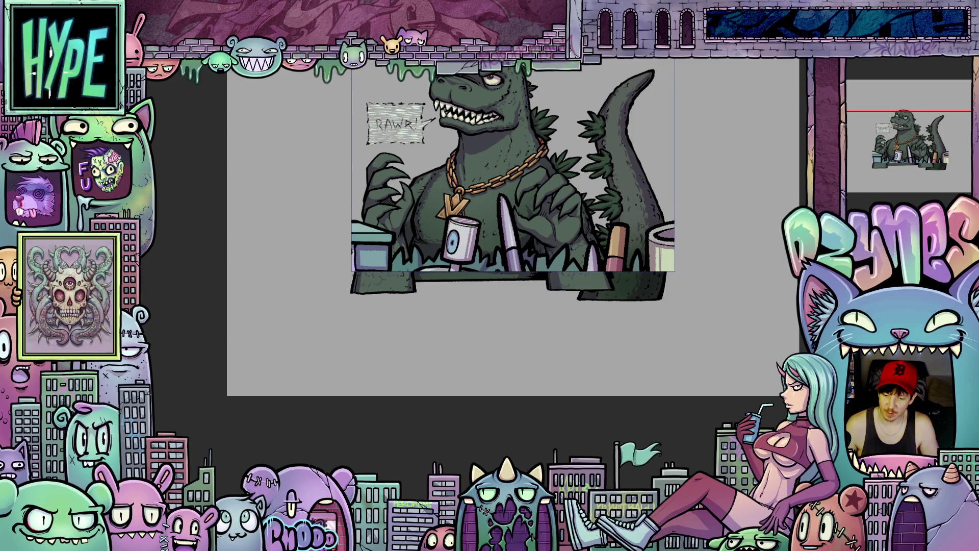
Zoom in and back out on Godzilla's outline on this frame.
{"action": "scroll", "coordinate": [774, 394], "scroll_direction": "up", "scroll_amount": 2}
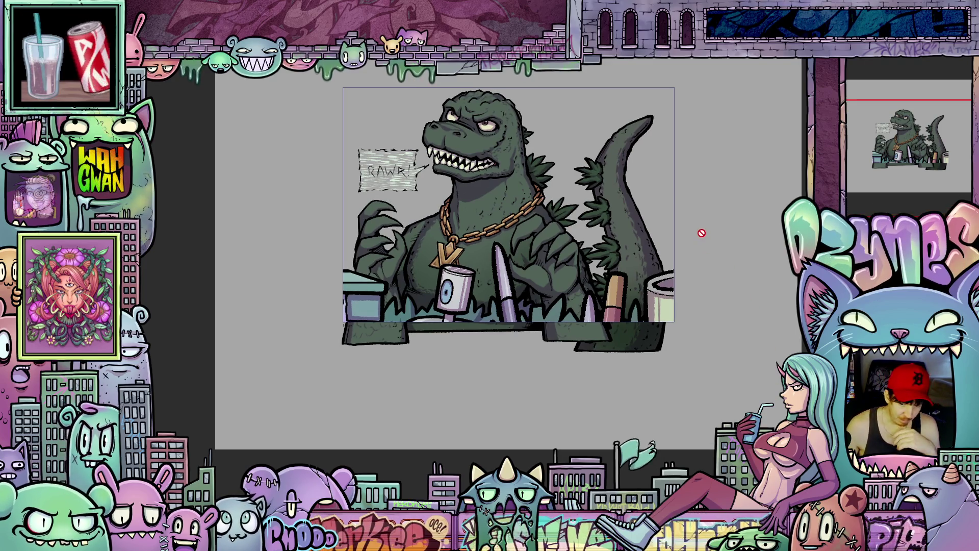
{"action": "scroll", "coordinate": [688, 244], "scroll_direction": "up", "scroll_amount": 3}
{"action": "scroll", "coordinate": [694, 255], "scroll_direction": "down", "scroll_amount": 3}
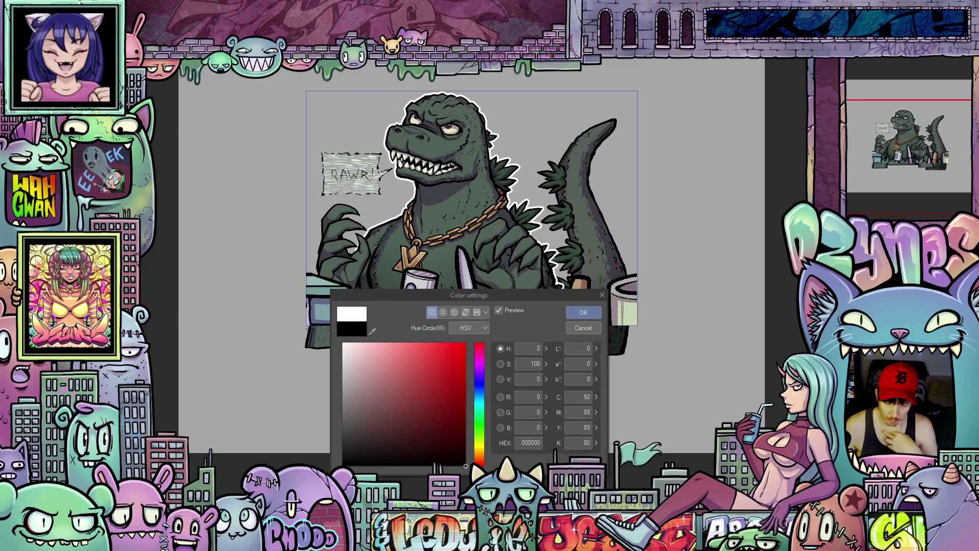
Confirm the outline colour and recolour the right hand and lower-body linework.
{"action": "left_click", "coordinate": [584, 316]}
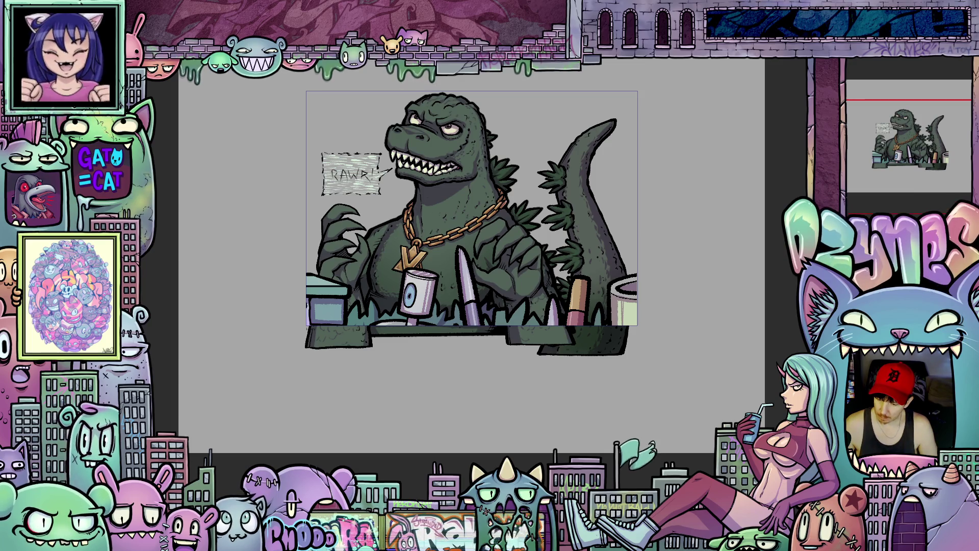
{"action": "left_click", "coordinate": [508, 255]}
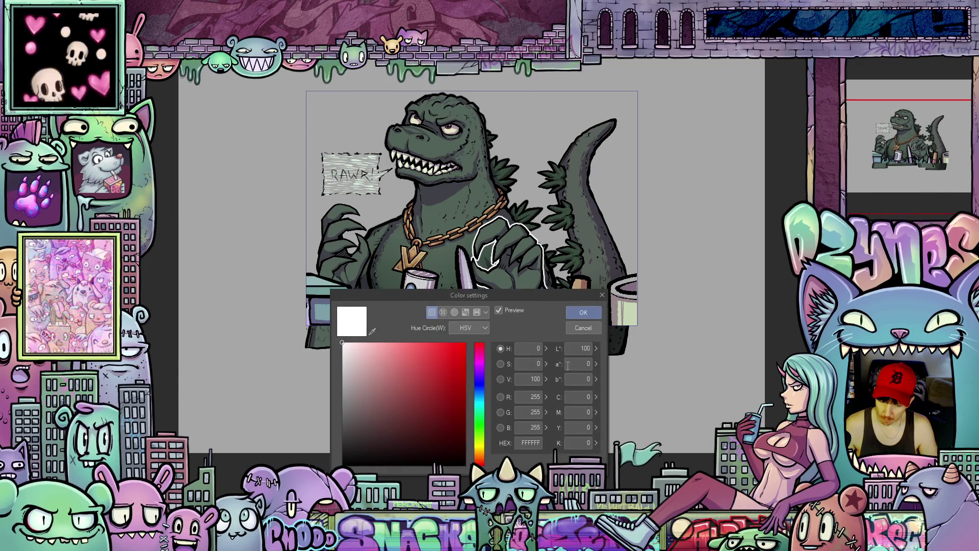
{"action": "left_click", "coordinate": [584, 312]}
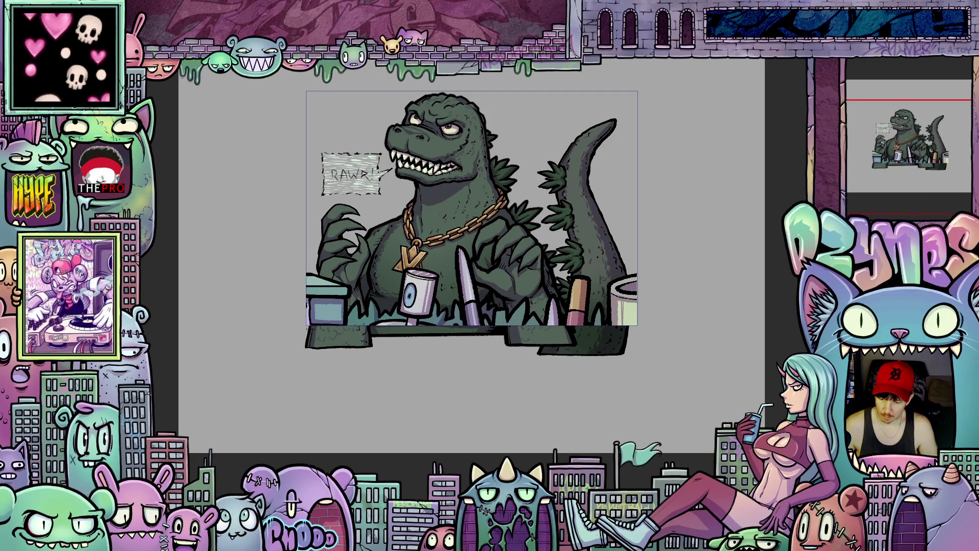
Outline Godzilla's left hand in solid black (HEX 000000).
{"action": "left_click", "coordinate": [341, 240]}
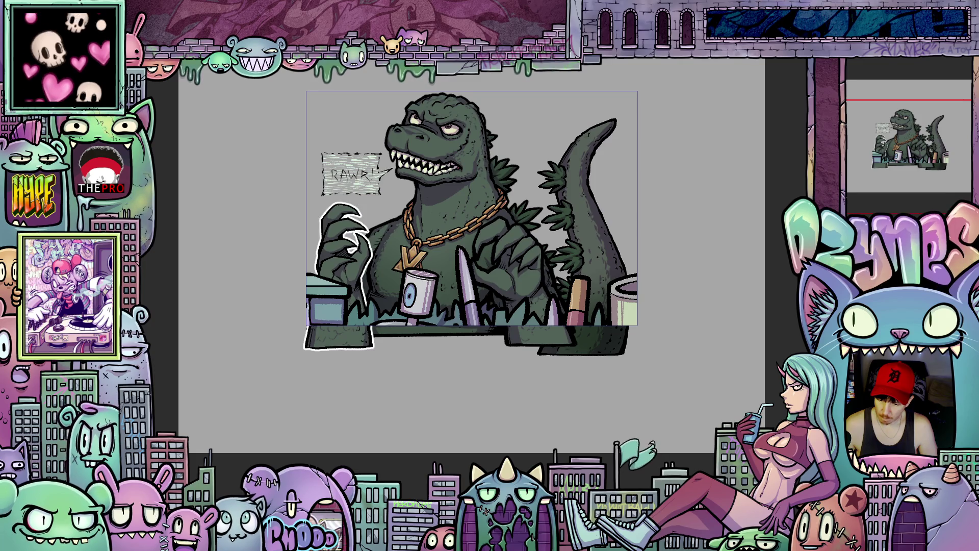
{"action": "left_click", "coordinate": [465, 464]}
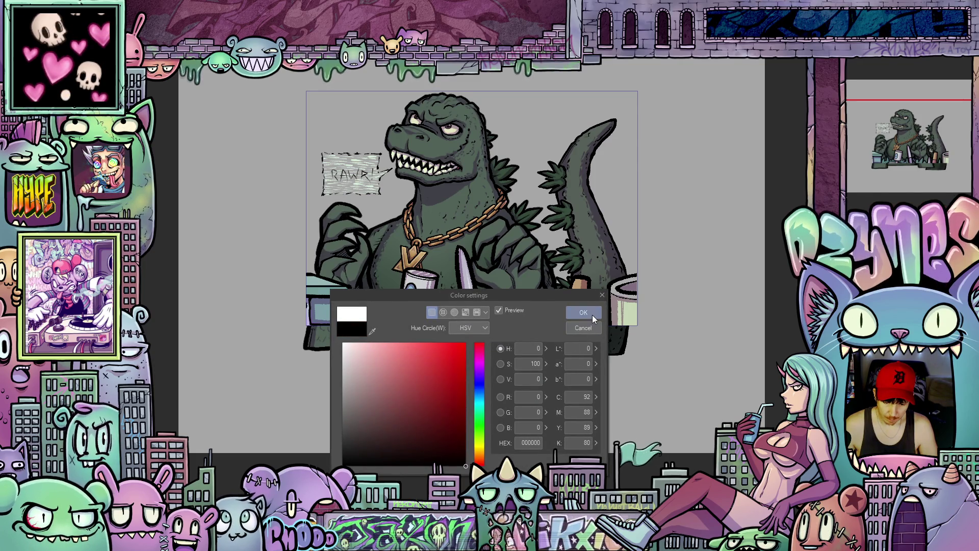
{"action": "left_click", "coordinate": [583, 313]}
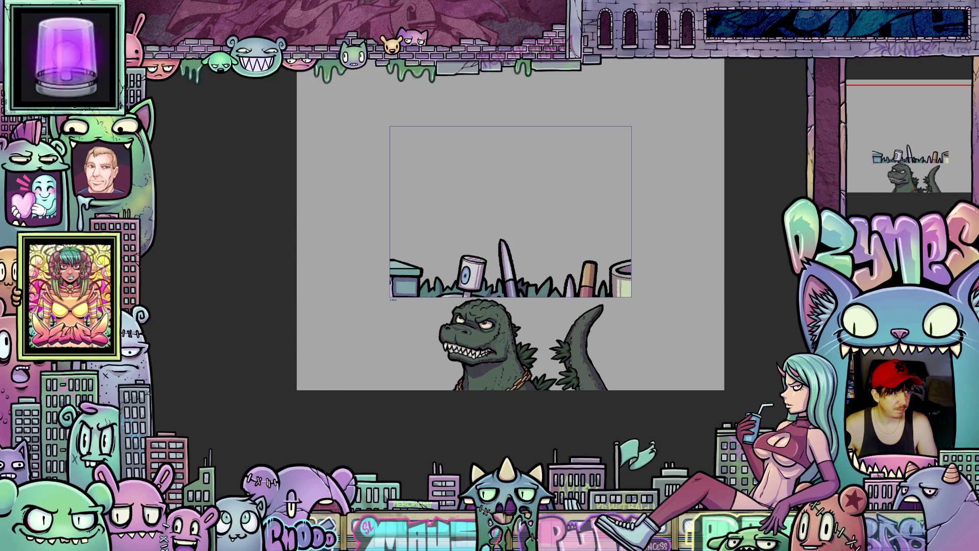
Render and play back the animation of Godzilla rising and roaring beside the RAWR! bubble.
{"action": "left_click", "coordinate": [755, 235]}
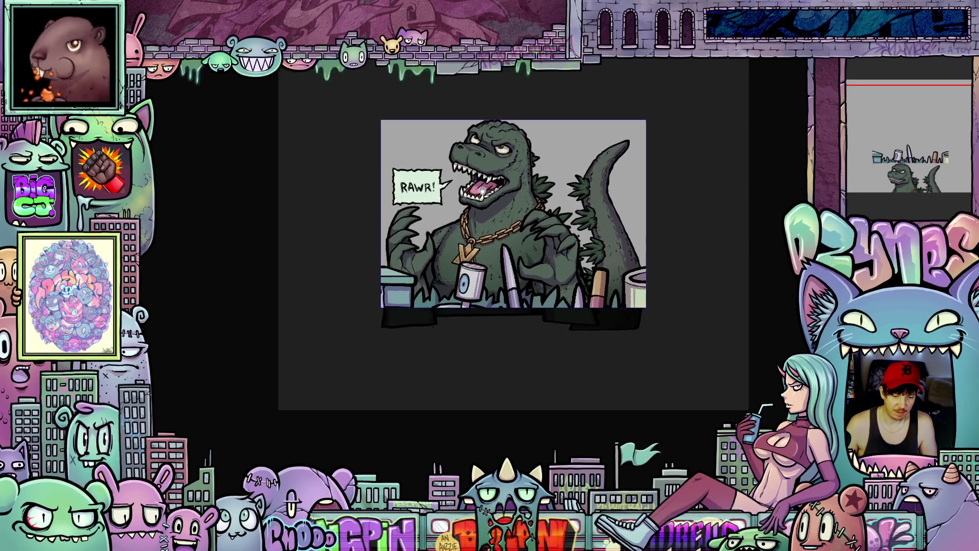
Zoom in and out during playback, ending on the frame with the hatched RAWR! bubble.
{"action": "scroll", "coordinate": [481, 190], "scroll_direction": "up", "scroll_amount": 3}
{"action": "scroll", "coordinate": [482, 190], "scroll_direction": "up", "scroll_amount": 1}
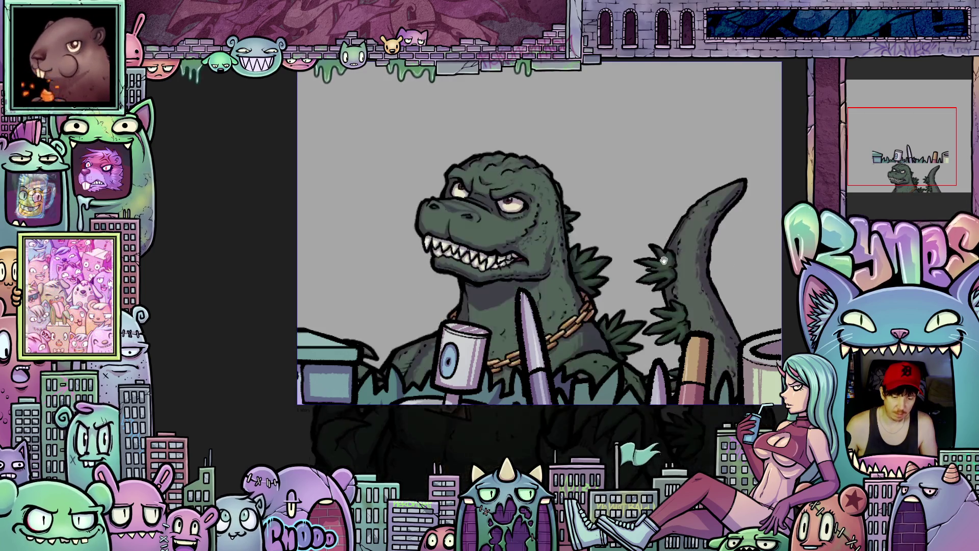
{"action": "scroll", "coordinate": [663, 235], "scroll_direction": "down", "scroll_amount": 1}
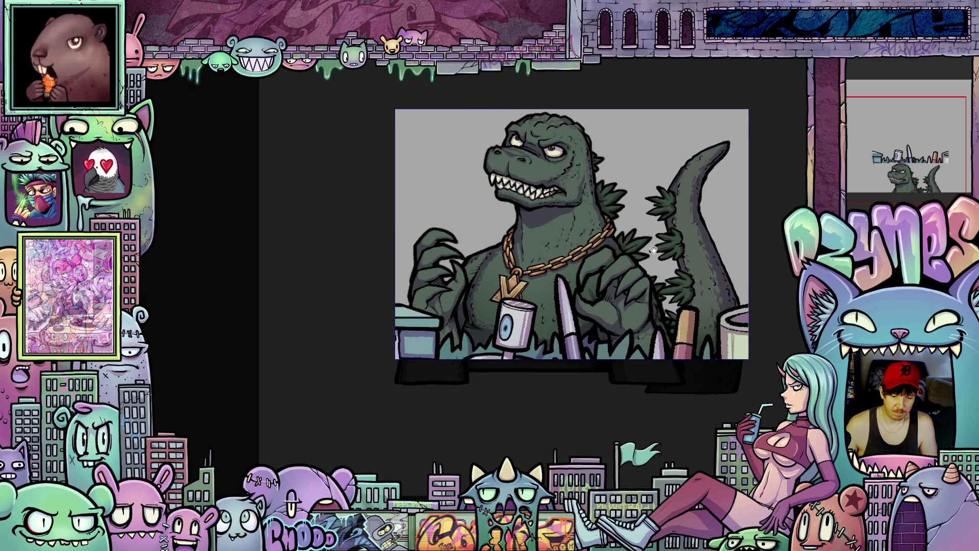
{"action": "scroll", "coordinate": [665, 247], "scroll_direction": "down", "scroll_amount": 1}
{"action": "scroll", "coordinate": [664, 247], "scroll_direction": "down", "scroll_amount": 1}
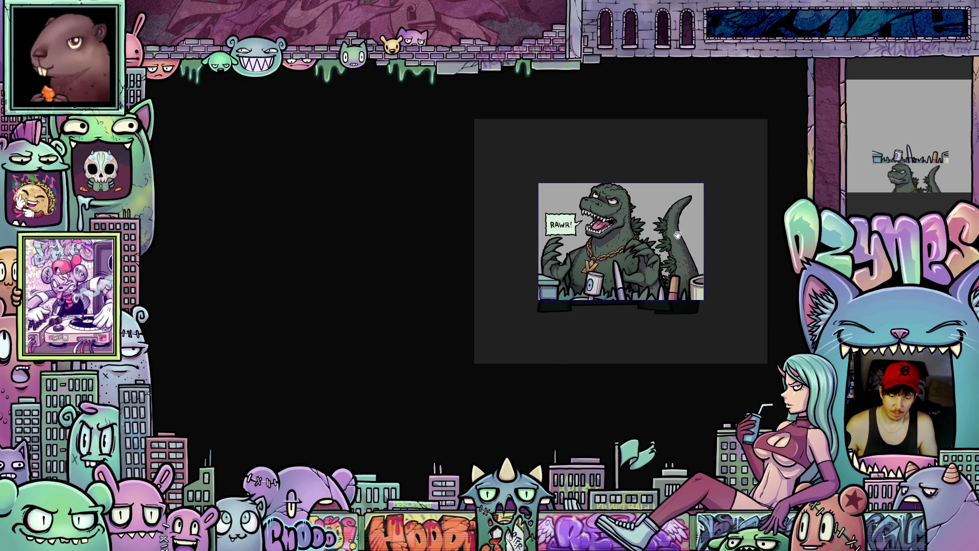
{"action": "scroll", "coordinate": [642, 229], "scroll_direction": "up", "scroll_amount": 3}
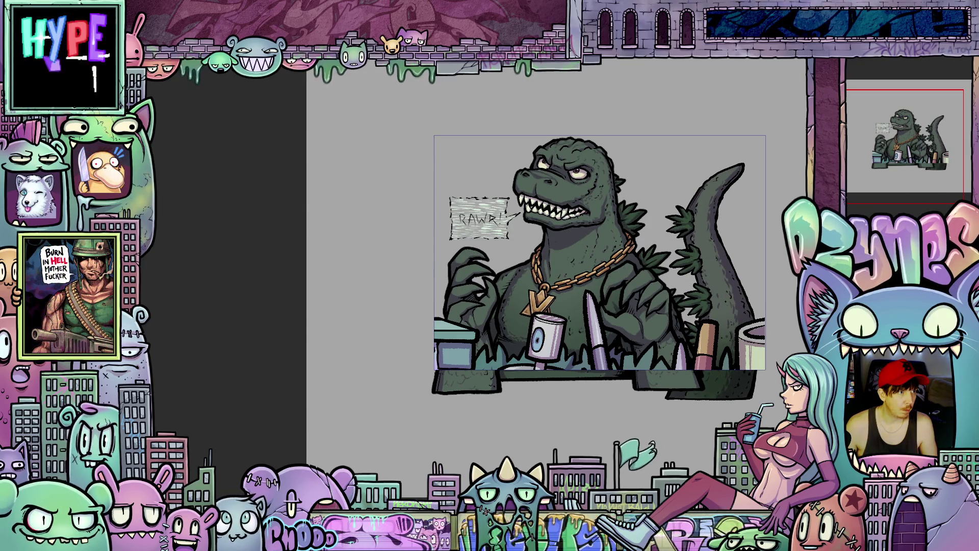
Erase the sketchy strokes of the R, W, second R and exclamation mark in RAWR!
{"action": "scroll", "coordinate": [451, 190], "scroll_direction": "up", "scroll_amount": 3}
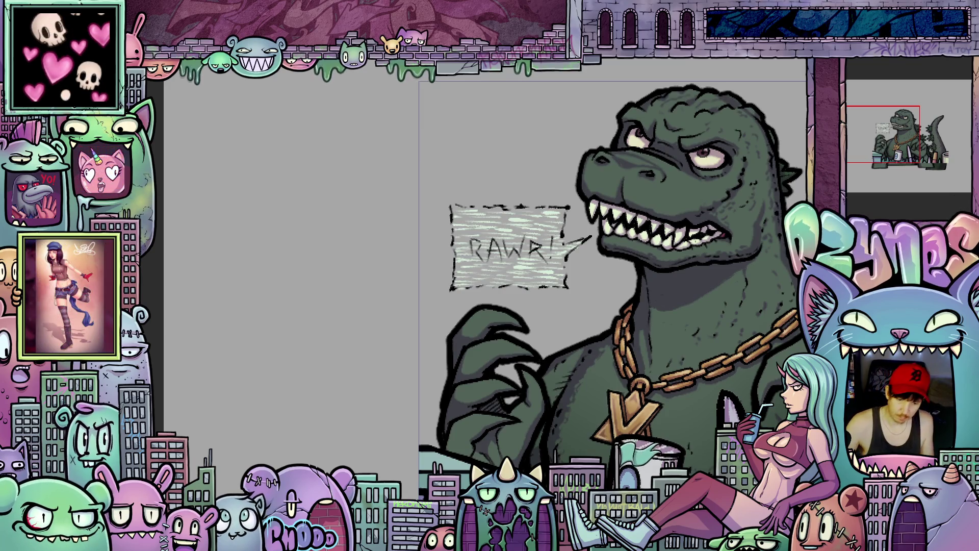
{"action": "scroll", "coordinate": [501, 274], "scroll_direction": "up", "scroll_amount": 2}
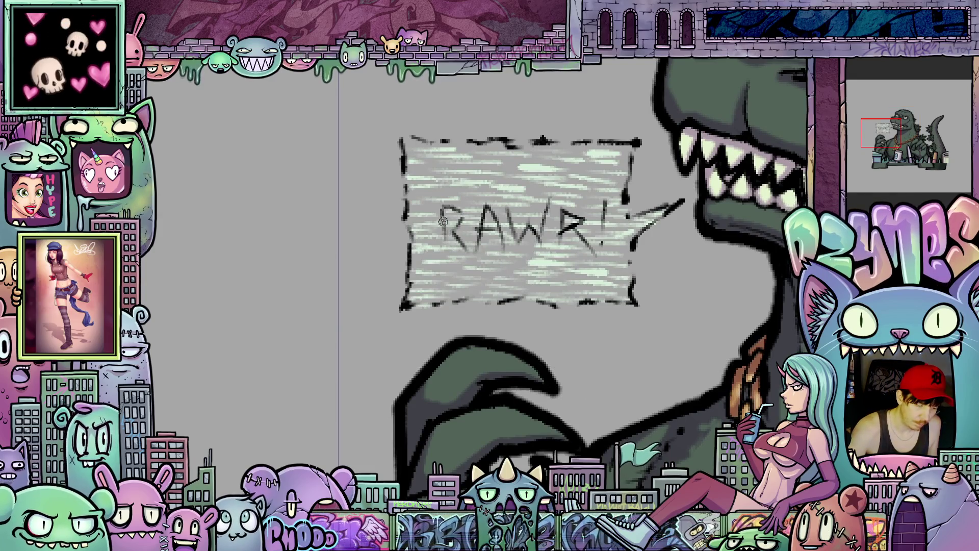
{"action": "mouse_move", "coordinate": [446, 241]}
{"action": "left_mouse_down"}
{"action": "mouse_move", "coordinate": [443, 210]}
{"action": "mouse_move", "coordinate": [486, 239]}
{"action": "mouse_move", "coordinate": [485, 211]}
{"action": "left_mouse_up"}
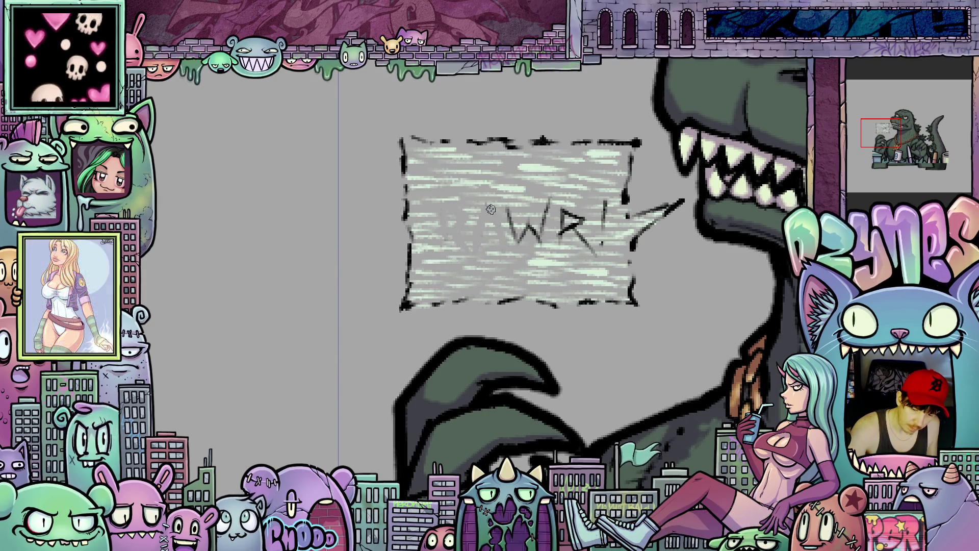
{"action": "mouse_move", "coordinate": [492, 215]}
{"action": "left_mouse_down"}
{"action": "mouse_move", "coordinate": [515, 240]}
{"action": "mouse_move", "coordinate": [530, 222]}
{"action": "mouse_move", "coordinate": [538, 244]}
{"action": "left_mouse_up"}
{"action": "mouse_move", "coordinate": [562, 210]}
{"action": "left_mouse_down"}
{"action": "mouse_move", "coordinate": [560, 225]}
{"action": "mouse_move", "coordinate": [583, 246]}
{"action": "left_mouse_up"}
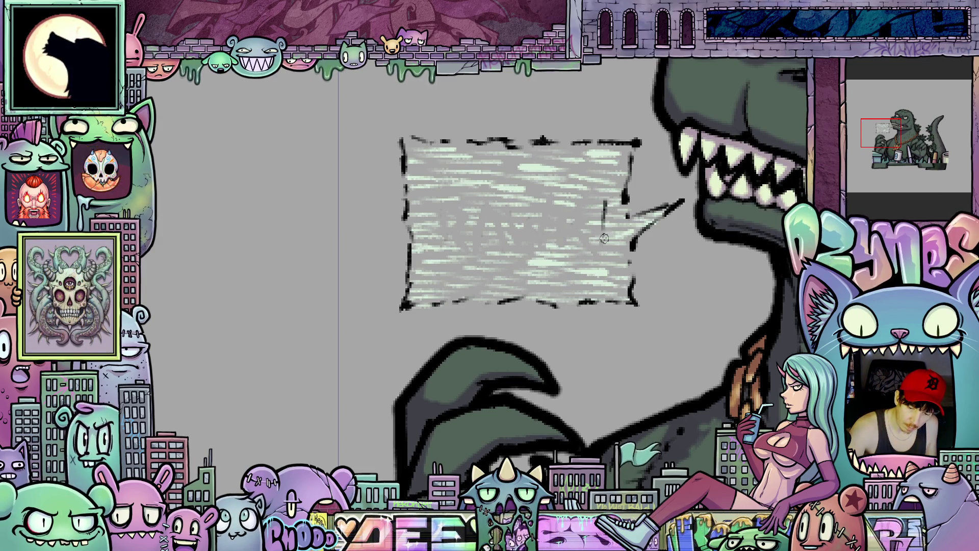
{"action": "left_click_drag", "start_coordinate": [603, 231], "coordinate": [604, 230]}
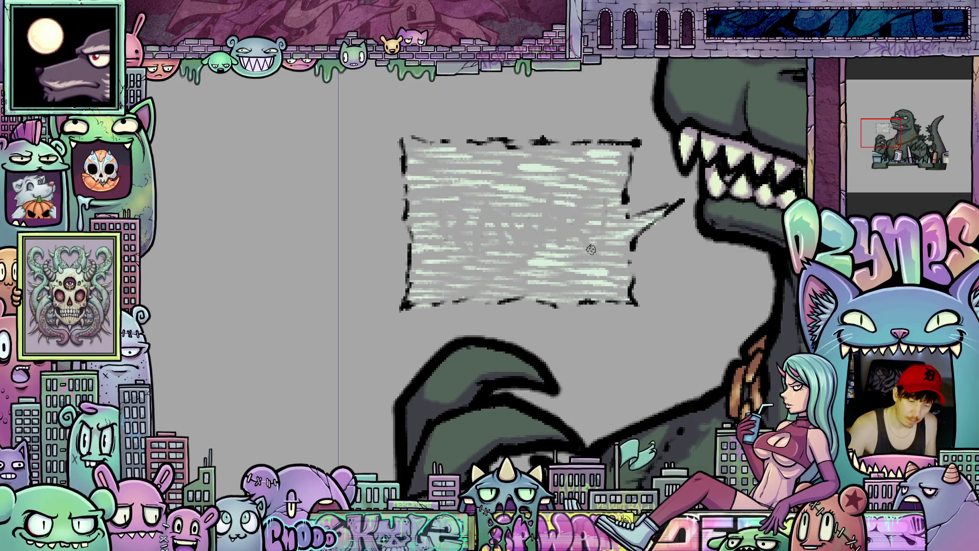
Tilt the canvas, paint over the R and A with bubble colour, then reset rotation.
{"action": "left_click_drag", "start_coordinate": [637, 357], "coordinate": [468, 236]}
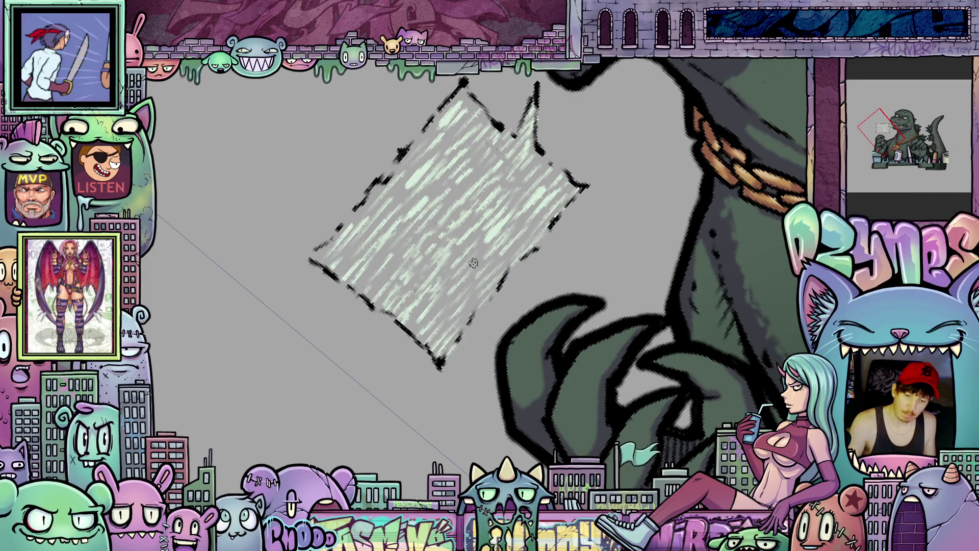
{"action": "left_click_drag", "start_coordinate": [560, 274], "coordinate": [659, 330]}
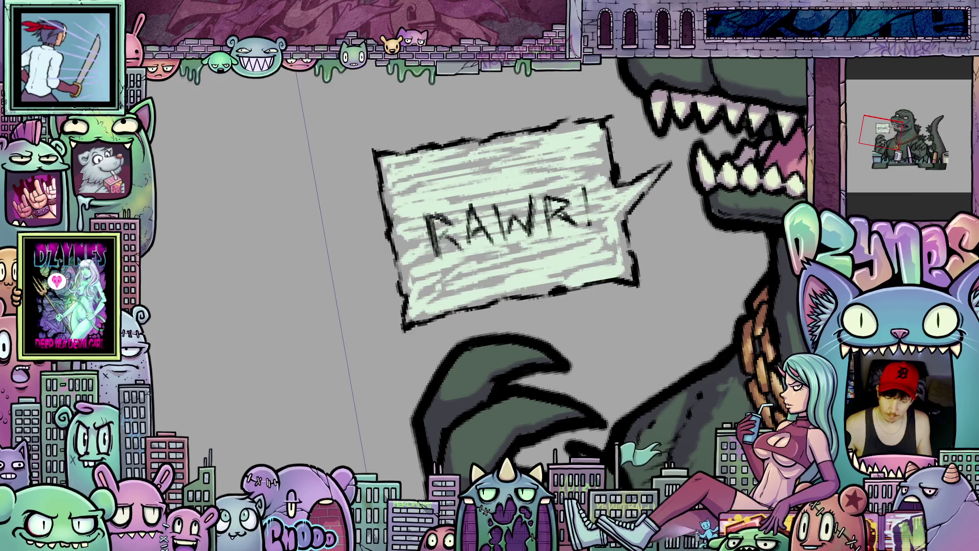
{"action": "mouse_move", "coordinate": [438, 253]}
{"action": "left_mouse_down"}
{"action": "mouse_move", "coordinate": [431, 232]}
{"action": "mouse_move", "coordinate": [451, 225]}
{"action": "mouse_move", "coordinate": [443, 237]}
{"action": "mouse_move", "coordinate": [454, 247]}
{"action": "left_mouse_up"}
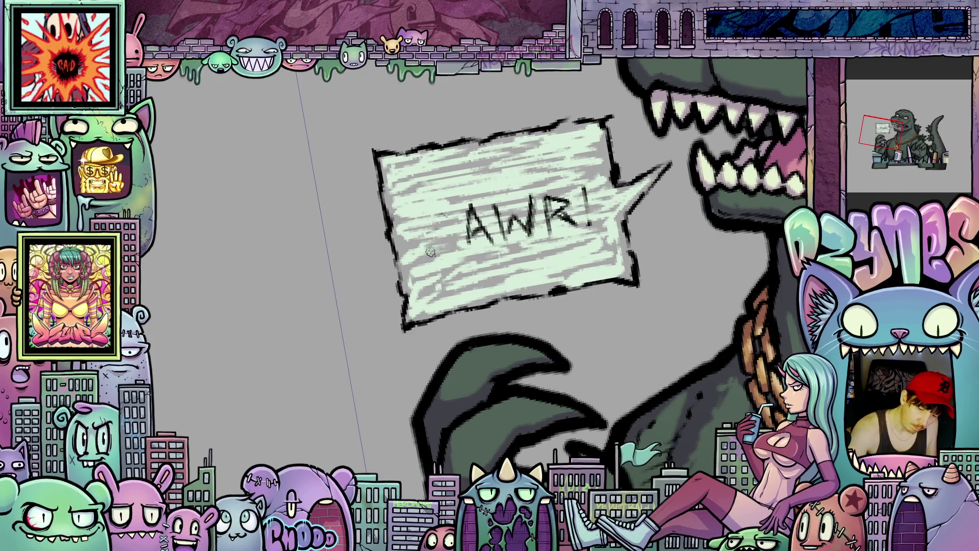
{"action": "mouse_move", "coordinate": [464, 206]}
{"action": "left_mouse_down"}
{"action": "mouse_move", "coordinate": [457, 224]}
{"action": "mouse_move", "coordinate": [497, 234]}
{"action": "mouse_move", "coordinate": [520, 235]}
{"action": "mouse_move", "coordinate": [552, 193]}
{"action": "mouse_move", "coordinate": [570, 215]}
{"action": "left_mouse_up"}
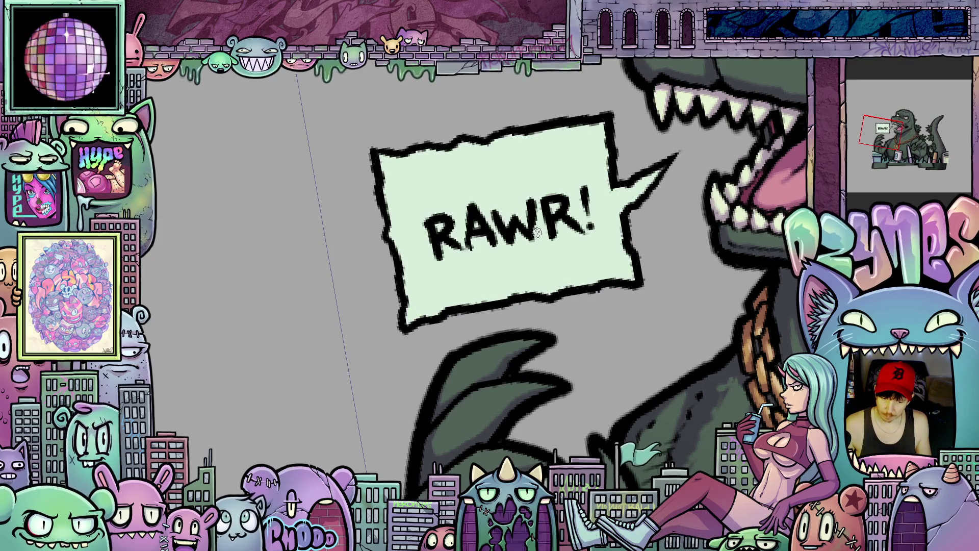
{"action": "key", "text": "5"}
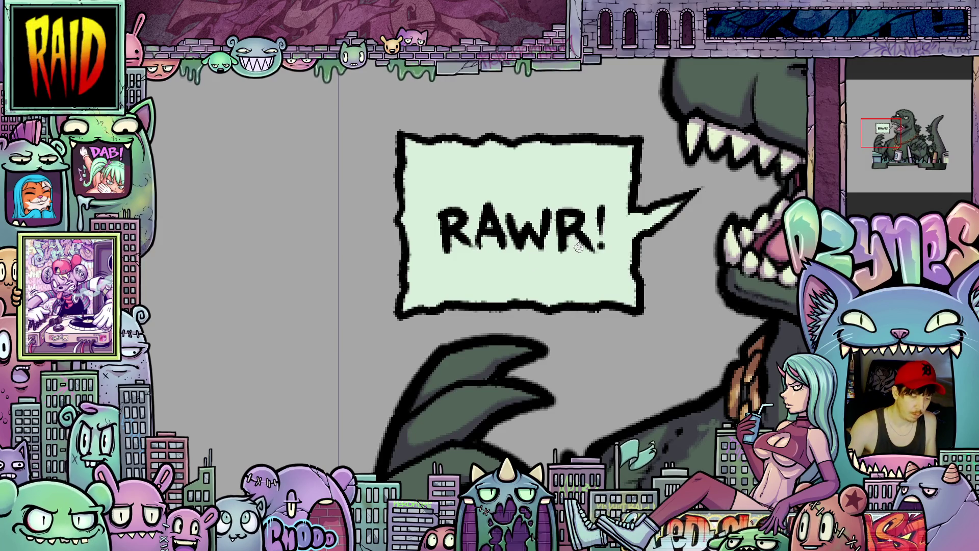
Erase the remaining RAWR! and hand-letter a black UWU in the bubble.
{"action": "mouse_move", "coordinate": [601, 209]}
{"action": "left_mouse_down"}
{"action": "mouse_move", "coordinate": [540, 245]}
{"action": "mouse_move", "coordinate": [505, 232]}
{"action": "mouse_move", "coordinate": [445, 255]}
{"action": "left_mouse_up"}
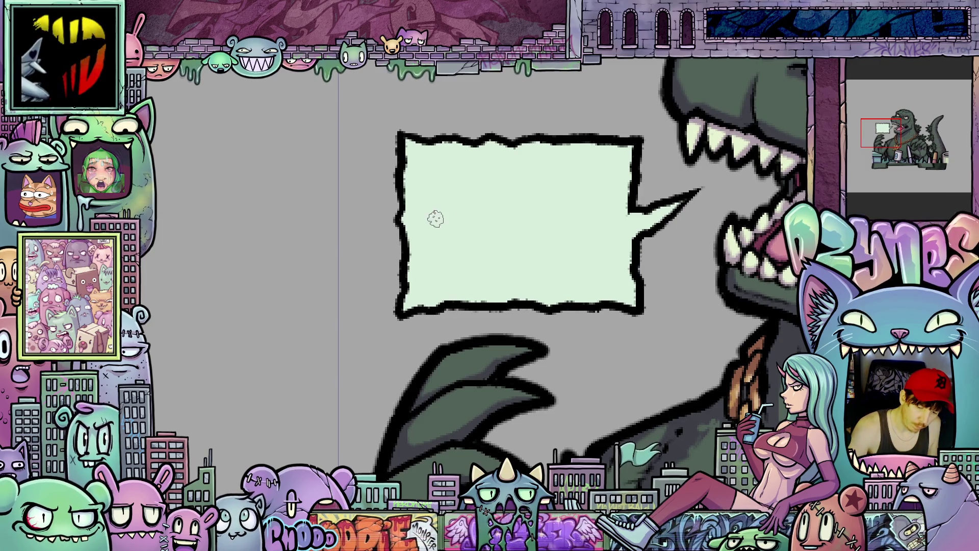
{"action": "mouse_move", "coordinate": [434, 215]}
{"action": "left_mouse_down"}
{"action": "mouse_move", "coordinate": [436, 249]}
{"action": "mouse_move", "coordinate": [463, 237]}
{"action": "mouse_move", "coordinate": [468, 248]}
{"action": "left_mouse_up"}
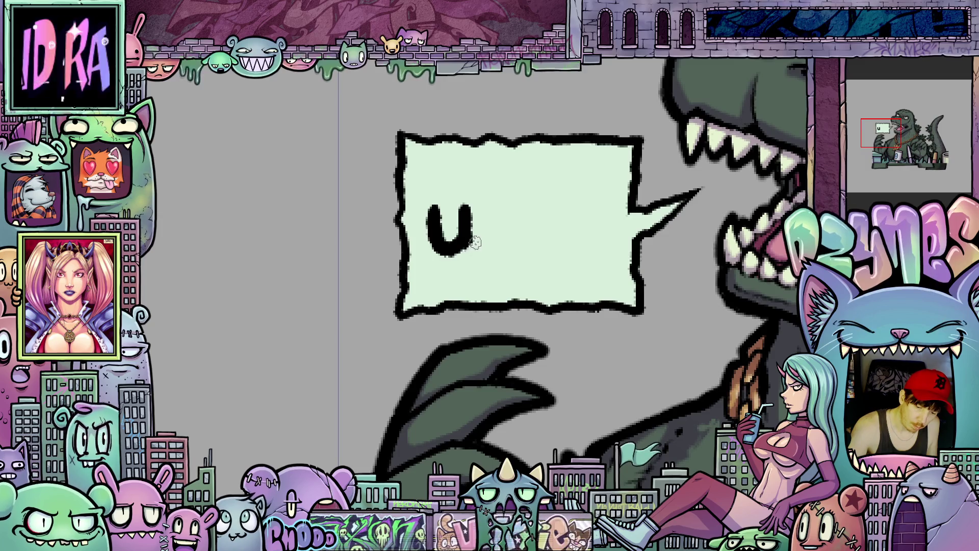
{"action": "left_click_drag", "start_coordinate": [485, 211], "coordinate": [495, 253]}
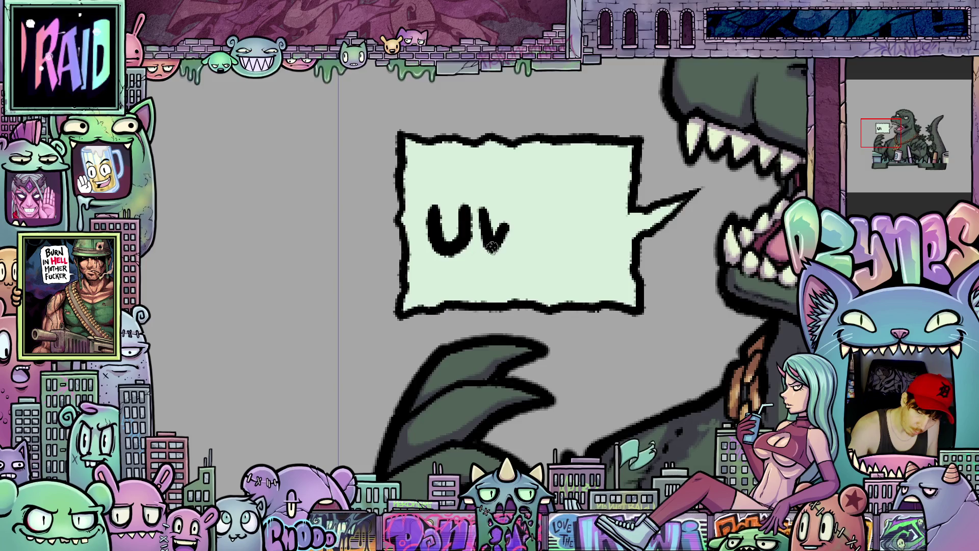
{"action": "mouse_move", "coordinate": [510, 232]}
{"action": "left_mouse_down"}
{"action": "mouse_move", "coordinate": [533, 208]}
{"action": "mouse_move", "coordinate": [545, 242]}
{"action": "mouse_move", "coordinate": [575, 215]}
{"action": "left_mouse_up"}
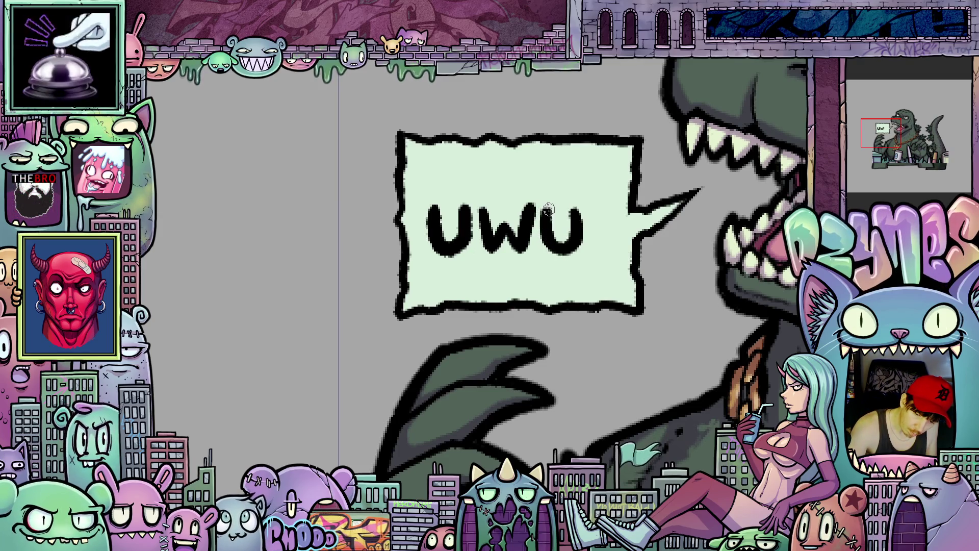
Lasso-select the UWU lettering and start resizing it.
{"action": "mouse_move", "coordinate": [636, 327]}
{"action": "left_mouse_down"}
{"action": "mouse_move", "coordinate": [624, 322]}
{"action": "mouse_move", "coordinate": [628, 354]}
{"action": "mouse_move", "coordinate": [649, 389]}
{"action": "left_mouse_up"}
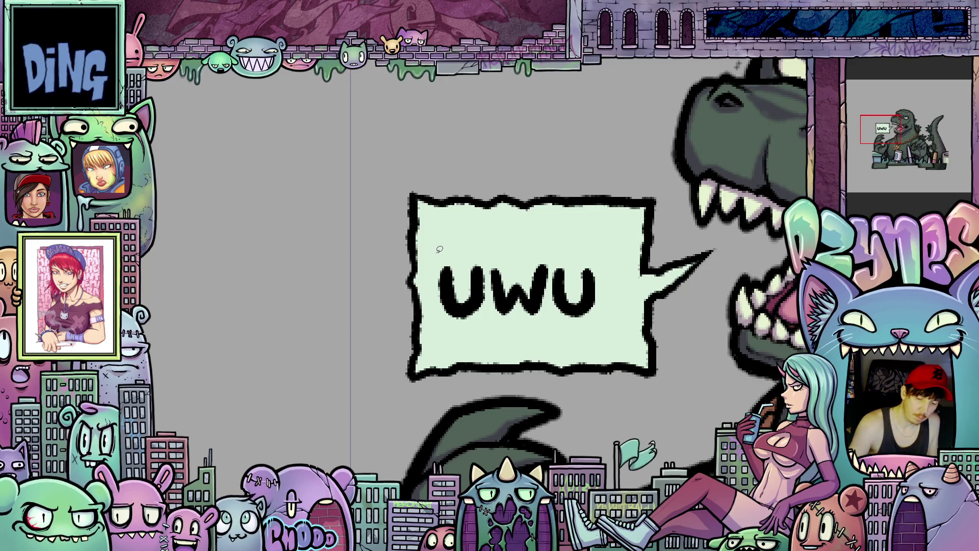
{"action": "mouse_move", "coordinate": [538, 339]}
{"action": "left_mouse_down"}
{"action": "mouse_move", "coordinate": [609, 263]}
{"action": "mouse_move", "coordinate": [431, 258]}
{"action": "left_mouse_up"}
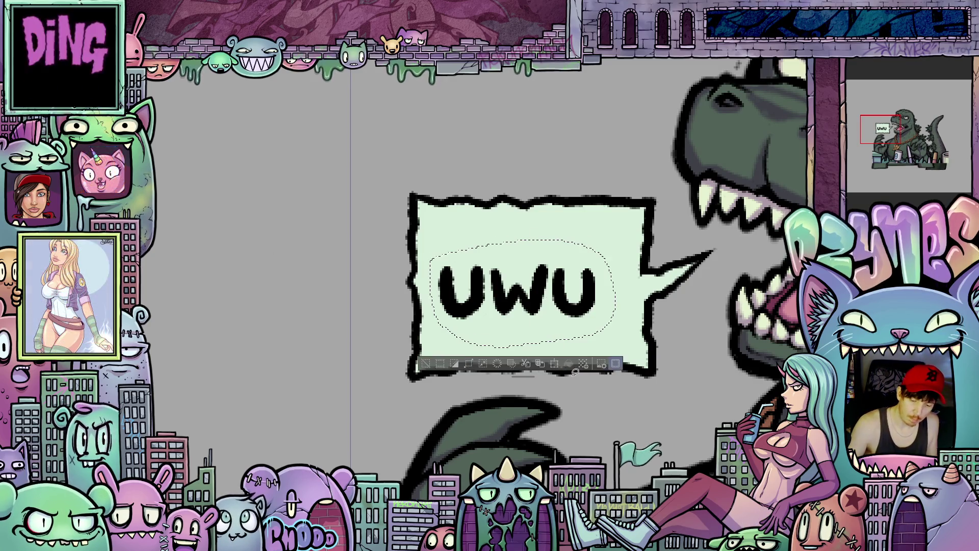
{"action": "left_click", "coordinate": [554, 363]}
Shrink UWU and shift it left, deselect, then draw a small heart after it.
{"action": "left_click_drag", "start_coordinate": [601, 340], "coordinate": [575, 330]}
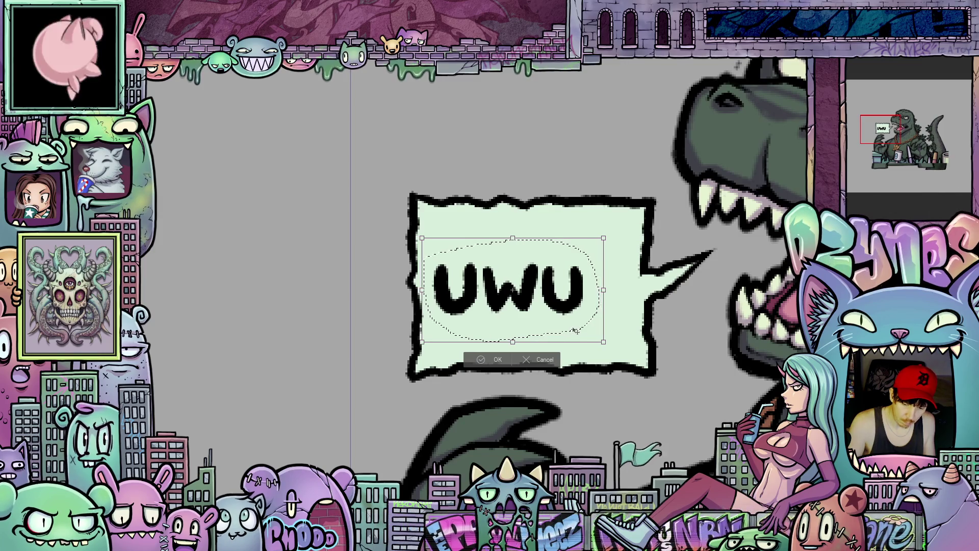
{"action": "left_click", "coordinate": [502, 358]}
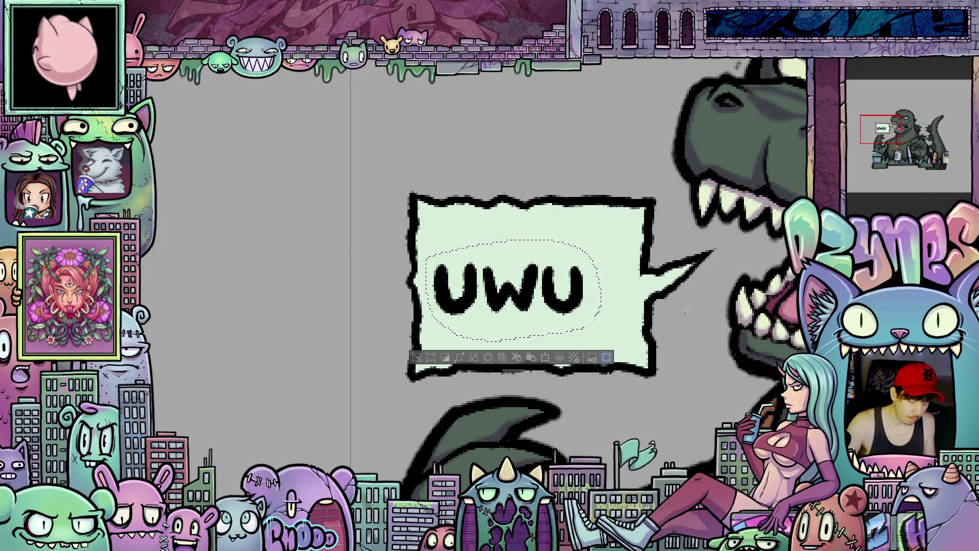
{"action": "key", "text": "ctrl+d"}
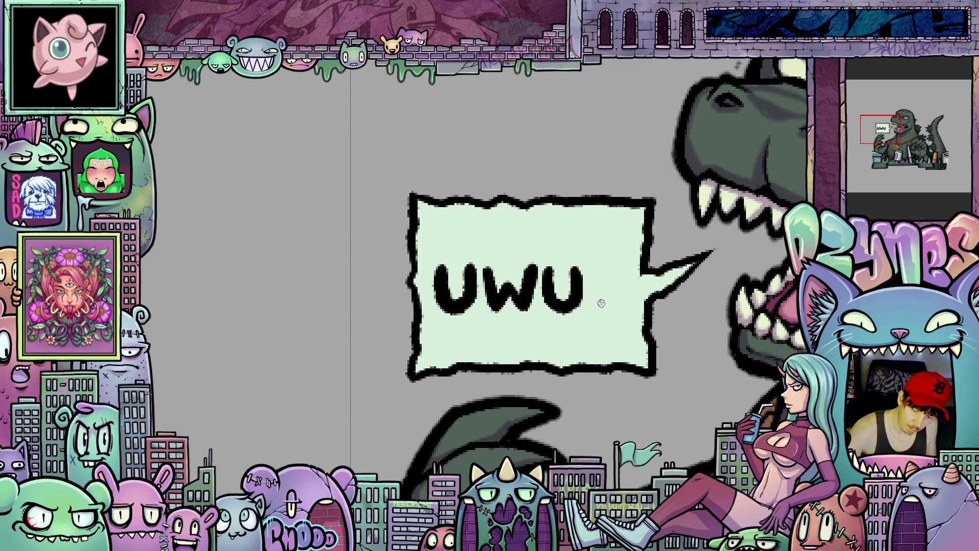
{"action": "mouse_move", "coordinate": [603, 305]}
{"action": "left_mouse_down"}
{"action": "mouse_move", "coordinate": [598, 274]}
{"action": "mouse_move", "coordinate": [609, 285]}
{"action": "mouse_move", "coordinate": [617, 271]}
{"action": "mouse_move", "coordinate": [623, 291]}
{"action": "left_mouse_up"}
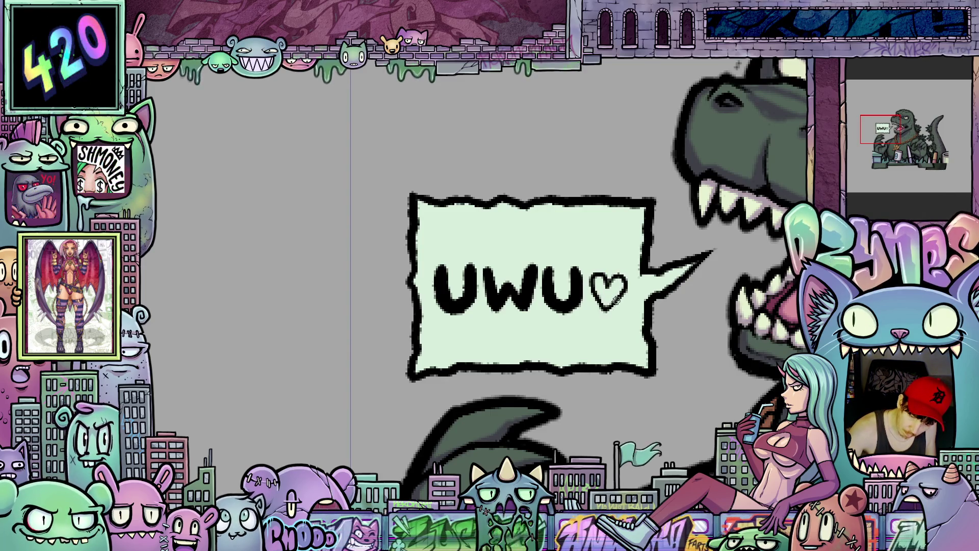
{"action": "scroll", "coordinate": [636, 309], "scroll_direction": "down", "scroll_amount": 4}
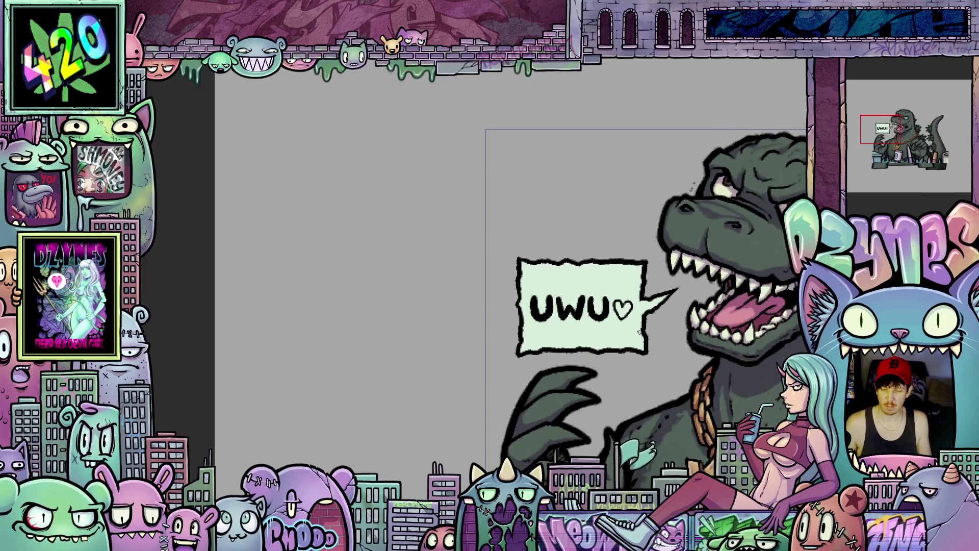
{"action": "scroll", "coordinate": [658, 257], "scroll_direction": "up", "scroll_amount": 5}
{"action": "scroll", "coordinate": [658, 257], "scroll_direction": "up", "scroll_amount": 3}
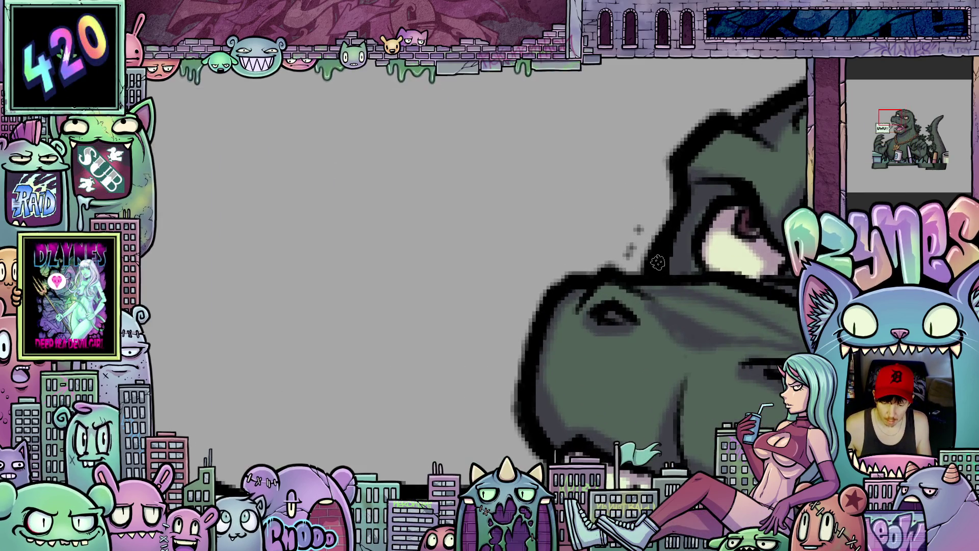
{"action": "scroll", "coordinate": [657, 255], "scroll_direction": "down", "scroll_amount": 1}
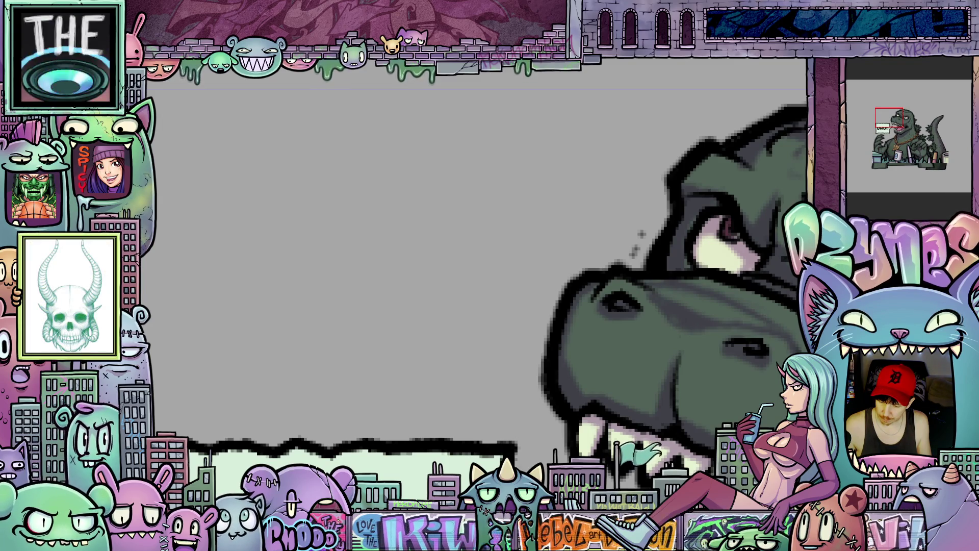
{"action": "scroll", "coordinate": [618, 339], "scroll_direction": "down", "scroll_amount": 2}
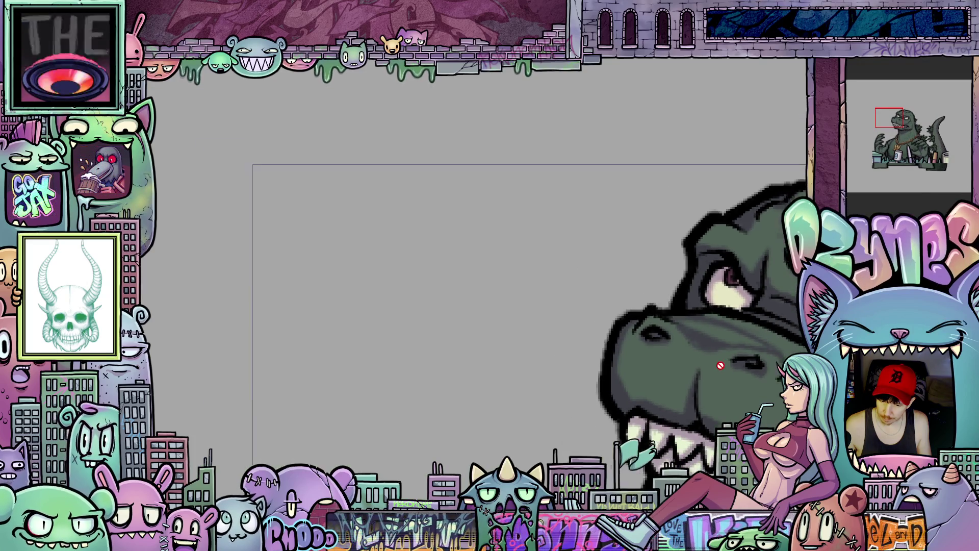
{"action": "left_click_drag", "start_coordinate": [617, 339], "coordinate": [592, 315]}
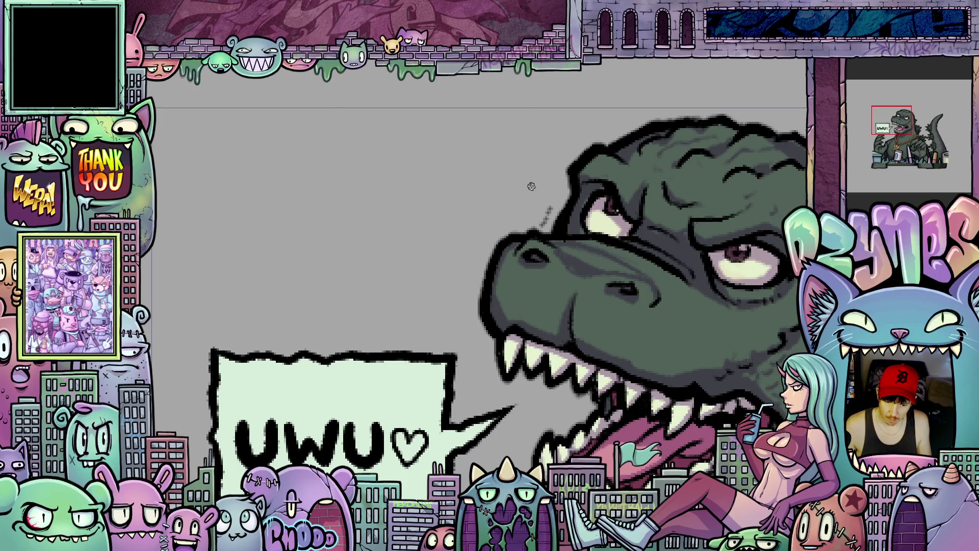
{"action": "scroll", "coordinate": [537, 189], "scroll_direction": "up", "scroll_amount": 2}
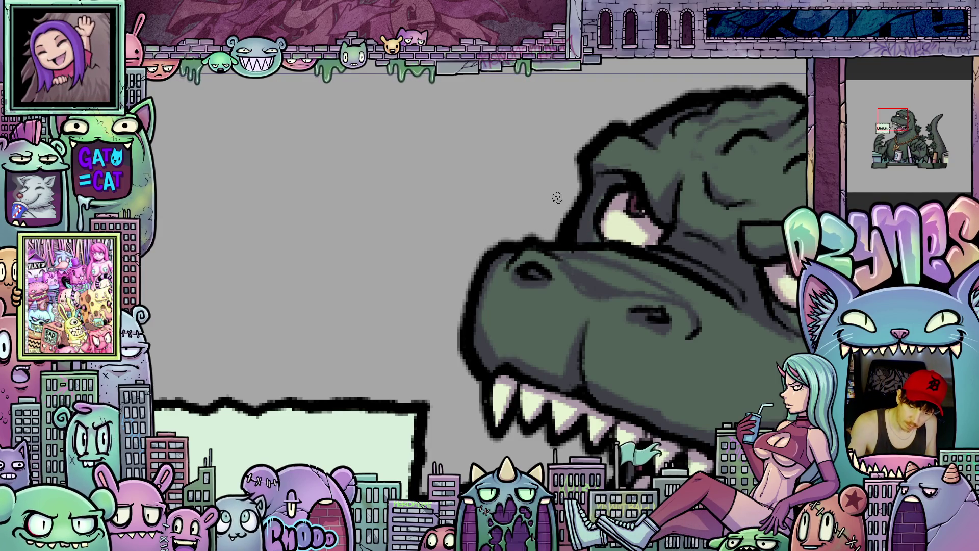
{"action": "scroll", "coordinate": [556, 199], "scroll_direction": "down", "scroll_amount": 3}
{"action": "scroll", "coordinate": [630, 240], "scroll_direction": "up", "scroll_amount": 5}
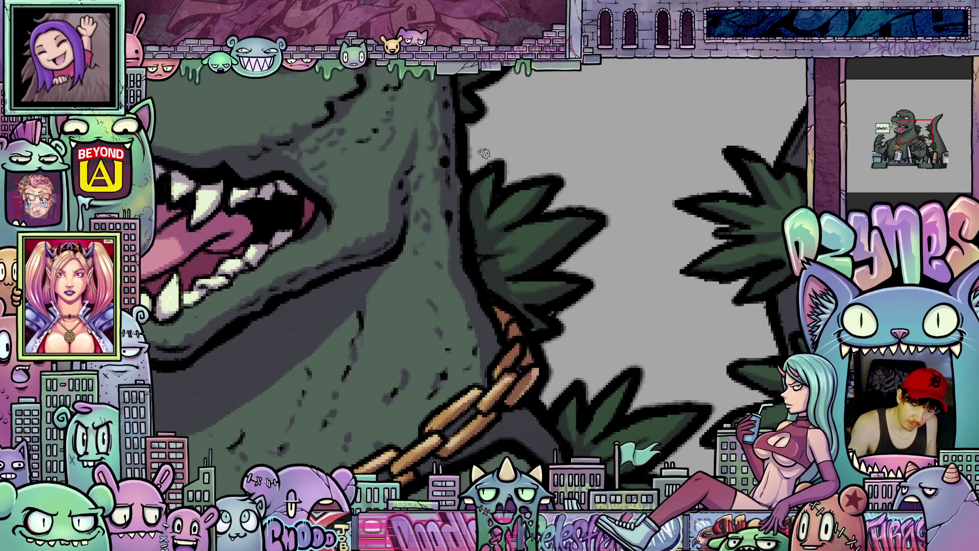
{"action": "scroll", "coordinate": [589, 262], "scroll_direction": "down", "scroll_amount": 4}
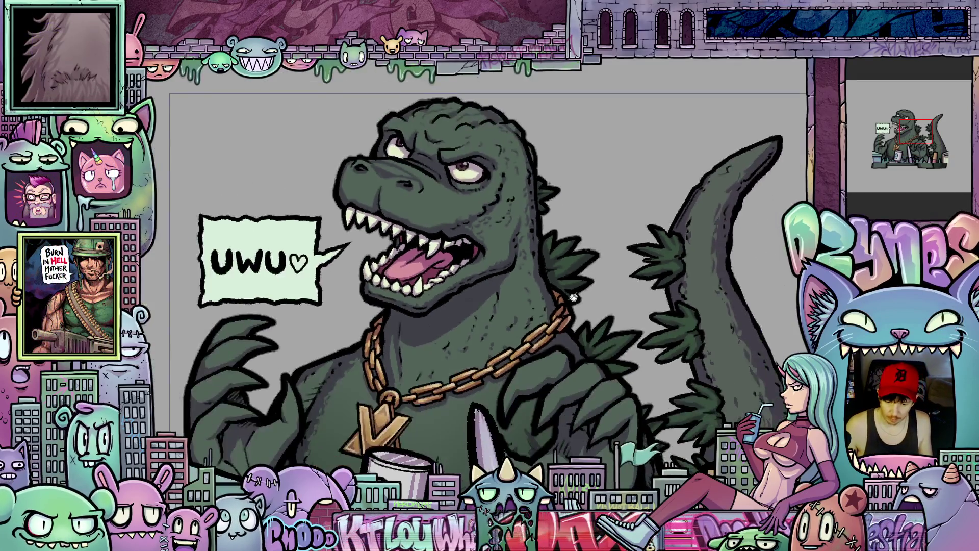
{"action": "scroll", "coordinate": [642, 281], "scroll_direction": "up", "scroll_amount": 5}
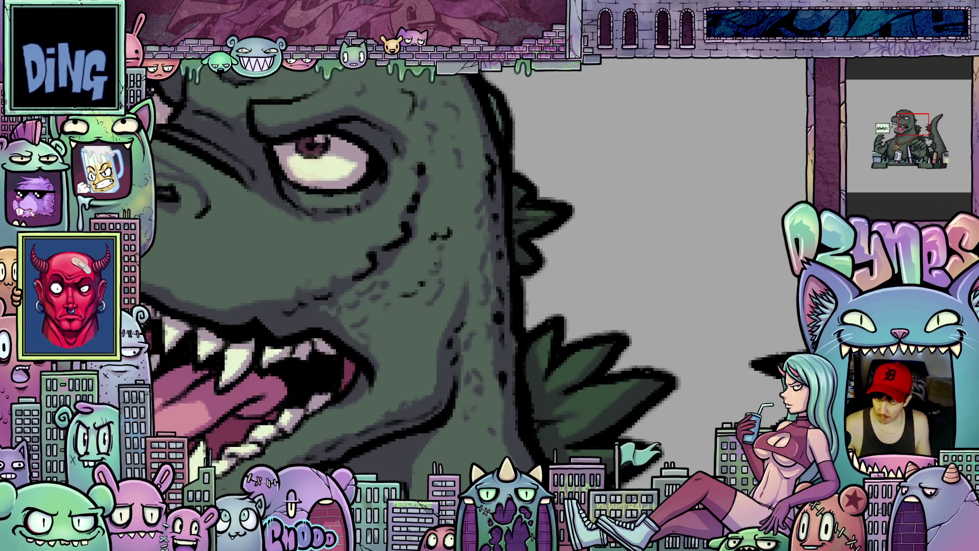
{"action": "scroll", "coordinate": [657, 286], "scroll_direction": "down", "scroll_amount": 4}
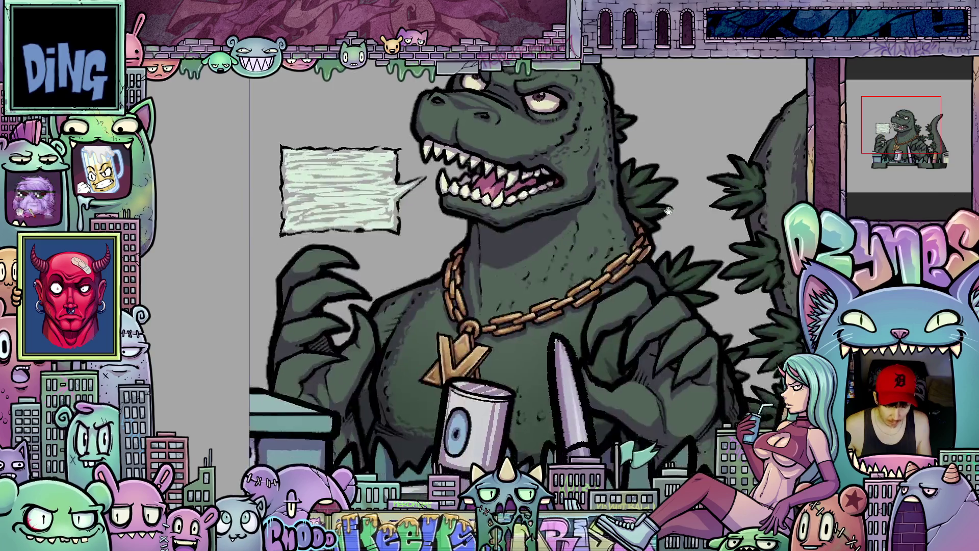
{"action": "mouse_move", "coordinate": [668, 210]}
{"action": "left_mouse_down"}
{"action": "mouse_move", "coordinate": [557, 211]}
{"action": "mouse_move", "coordinate": [637, 320]}
{"action": "left_mouse_up"}
{"action": "scroll", "coordinate": [602, 246], "scroll_direction": "up", "scroll_amount": 5}
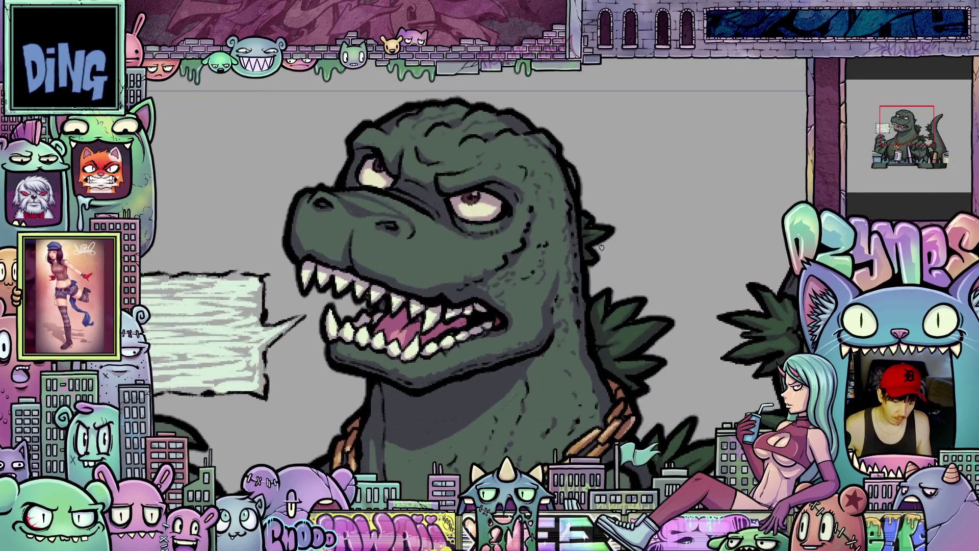
{"action": "scroll", "coordinate": [619, 263], "scroll_direction": "down", "scroll_amount": 4}
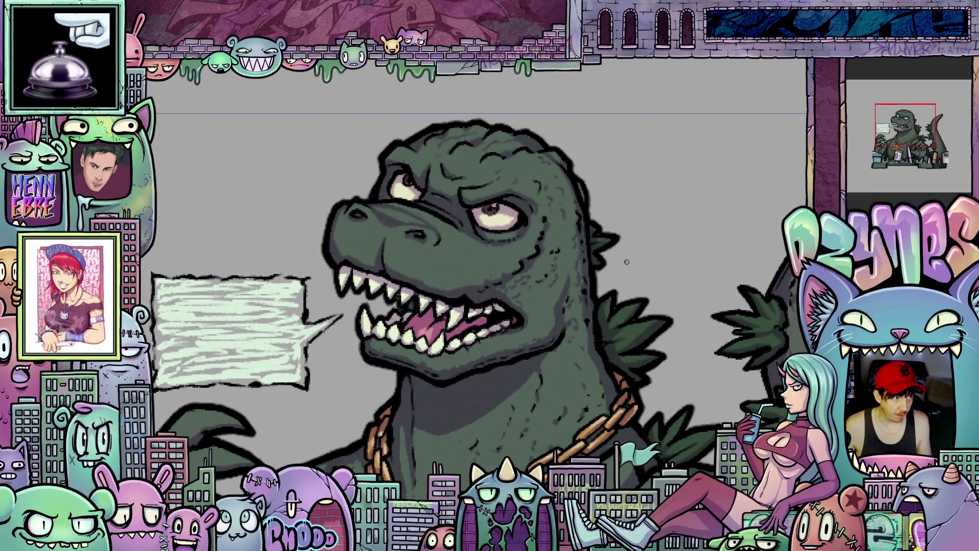
{"action": "scroll", "coordinate": [626, 261], "scroll_direction": "up", "scroll_amount": 4}
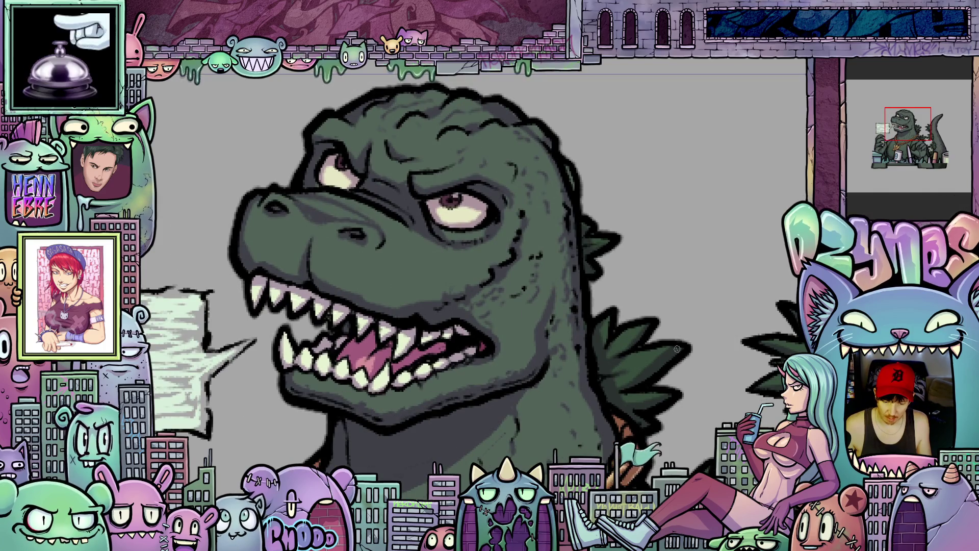
{"action": "scroll", "coordinate": [676, 349], "scroll_direction": "down", "scroll_amount": 4}
{"action": "scroll", "coordinate": [637, 274], "scroll_direction": "up", "scroll_amount": 2}
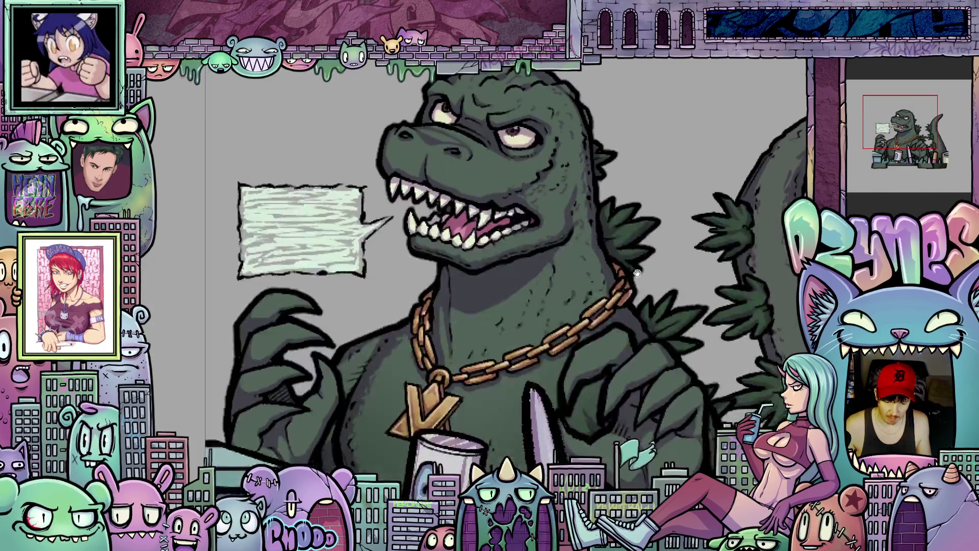
{"action": "scroll", "coordinate": [637, 273], "scroll_direction": "down", "scroll_amount": 2}
{"action": "scroll", "coordinate": [633, 328], "scroll_direction": "up", "scroll_amount": 5}
{"action": "scroll", "coordinate": [633, 328], "scroll_direction": "up", "scroll_amount": 1}
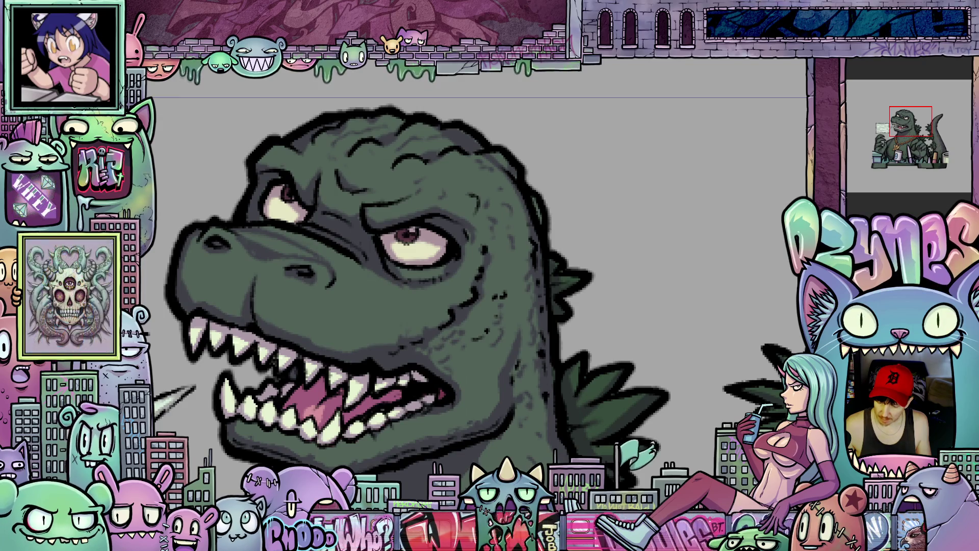
{"action": "scroll", "coordinate": [722, 410], "scroll_direction": "down", "scroll_amount": 2}
{"action": "scroll", "coordinate": [701, 251], "scroll_direction": "up", "scroll_amount": 3}
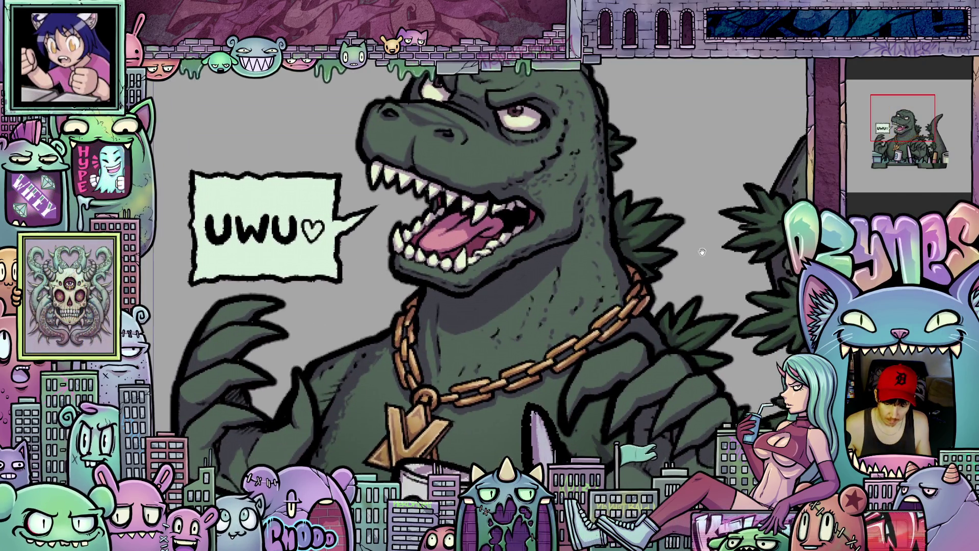
{"action": "left_click_drag", "start_coordinate": [701, 251], "coordinate": [689, 274]}
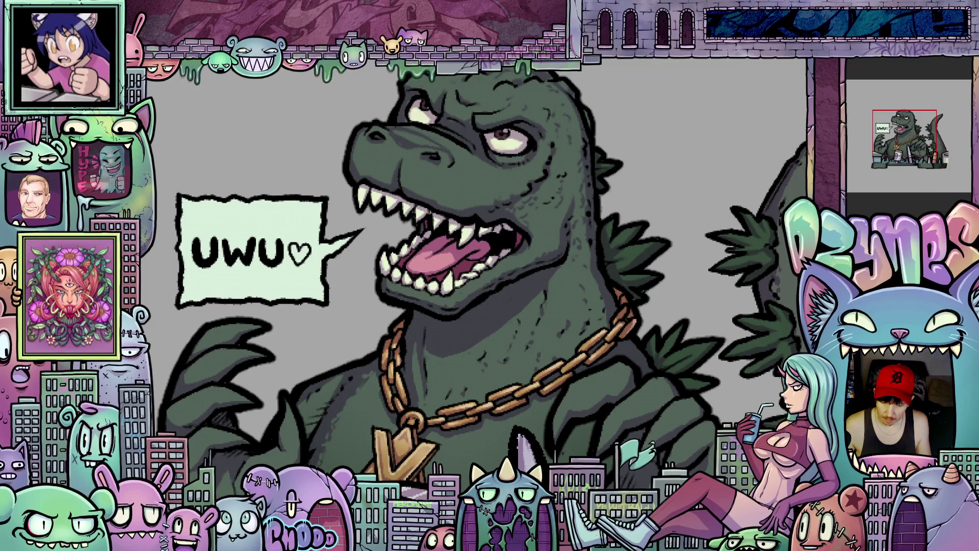
{"action": "scroll", "coordinate": [743, 320], "scroll_direction": "down", "scroll_amount": 1}
{"action": "scroll", "coordinate": [743, 320], "scroll_direction": "up", "scroll_amount": 1}
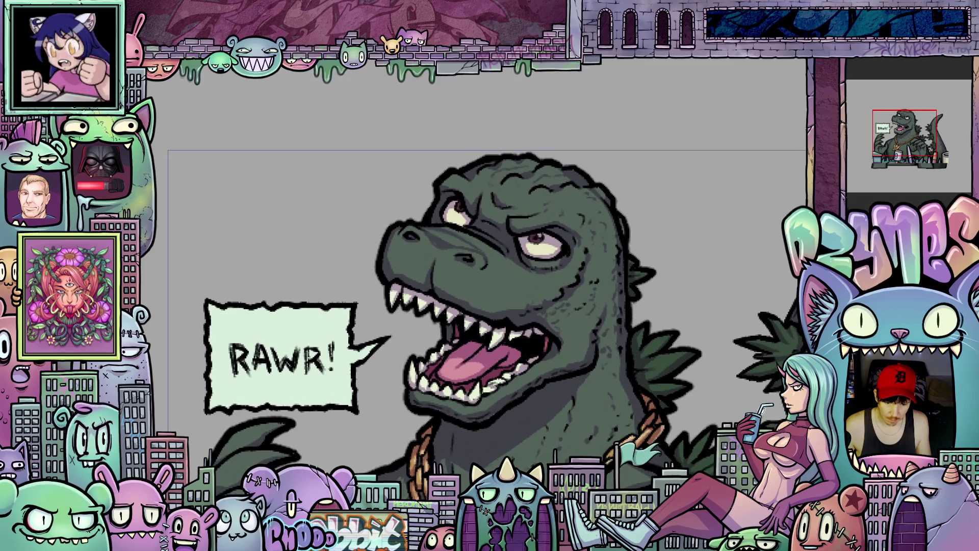
{"action": "mouse_move", "coordinate": [678, 347]}
{"action": "left_mouse_down"}
{"action": "mouse_move", "coordinate": [667, 165]}
{"action": "mouse_move", "coordinate": [540, 240]}
{"action": "mouse_move", "coordinate": [557, 326]}
{"action": "mouse_move", "coordinate": [707, 363]}
{"action": "left_mouse_up"}
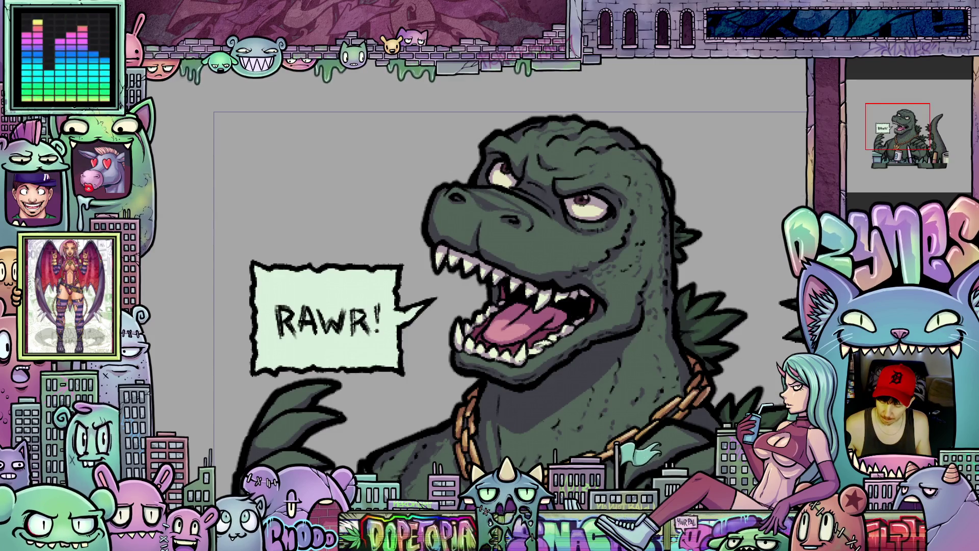
{"action": "mouse_move", "coordinate": [635, 365]}
{"action": "left_mouse_down"}
{"action": "mouse_move", "coordinate": [564, 339]}
{"action": "mouse_move", "coordinate": [575, 311]}
{"action": "left_mouse_up"}
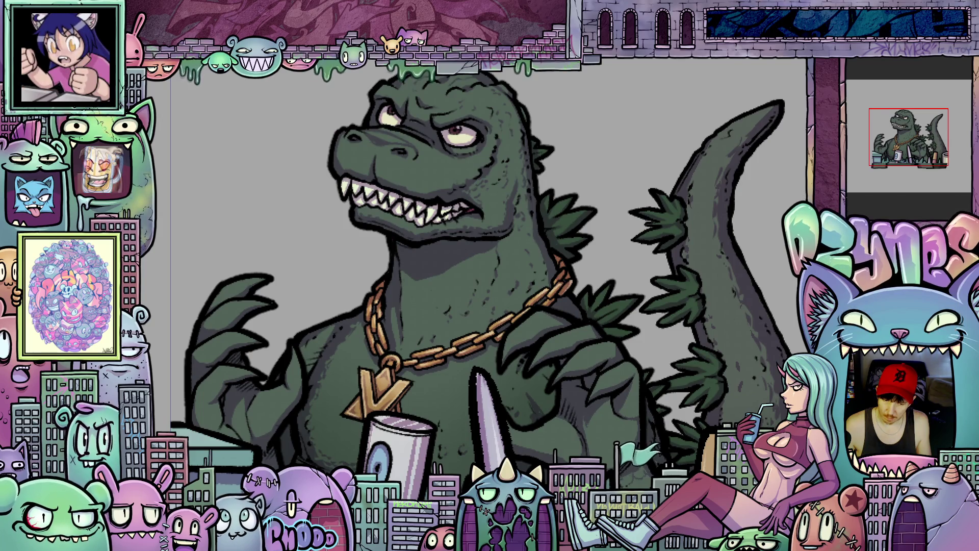
{"action": "scroll", "coordinate": [540, 327], "scroll_direction": "down", "scroll_amount": 3}
{"action": "left_click_drag", "start_coordinate": [540, 326], "coordinate": [569, 342]}
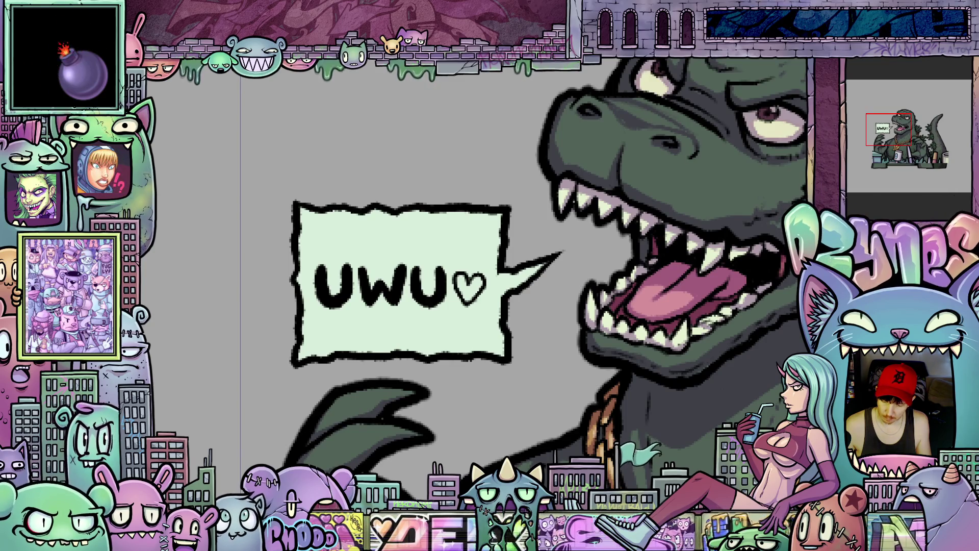
Undo the pale green fill back to RAWR!, then erase all the bubble's lettering.
{"action": "key", "text": "ctrl+z"}
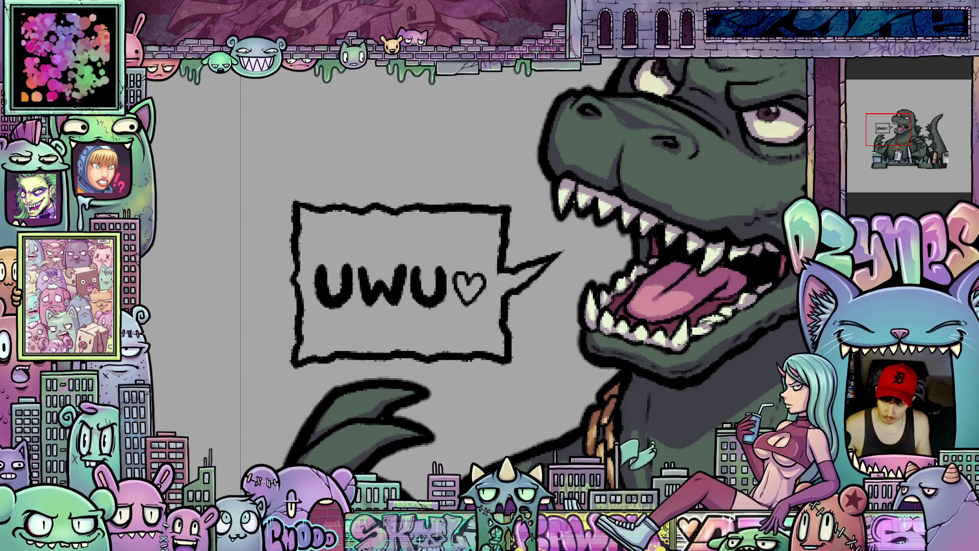
{"action": "key", "text": "ctrl+z"}
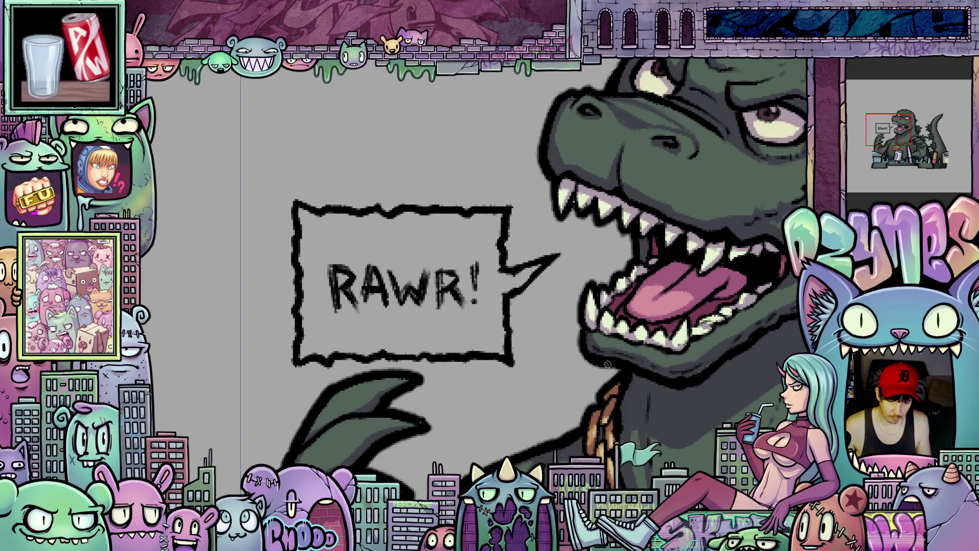
{"action": "mouse_move", "coordinate": [474, 265]}
{"action": "left_mouse_down"}
{"action": "mouse_move", "coordinate": [474, 289]}
{"action": "mouse_move", "coordinate": [435, 269]}
{"action": "mouse_move", "coordinate": [424, 285]}
{"action": "mouse_move", "coordinate": [412, 269]}
{"action": "left_mouse_up"}
{"action": "mouse_move", "coordinate": [397, 267]}
{"action": "left_mouse_down"}
{"action": "mouse_move", "coordinate": [348, 316]}
{"action": "mouse_move", "coordinate": [338, 267]}
{"action": "mouse_move", "coordinate": [334, 315]}
{"action": "mouse_move", "coordinate": [332, 295]}
{"action": "left_mouse_up"}
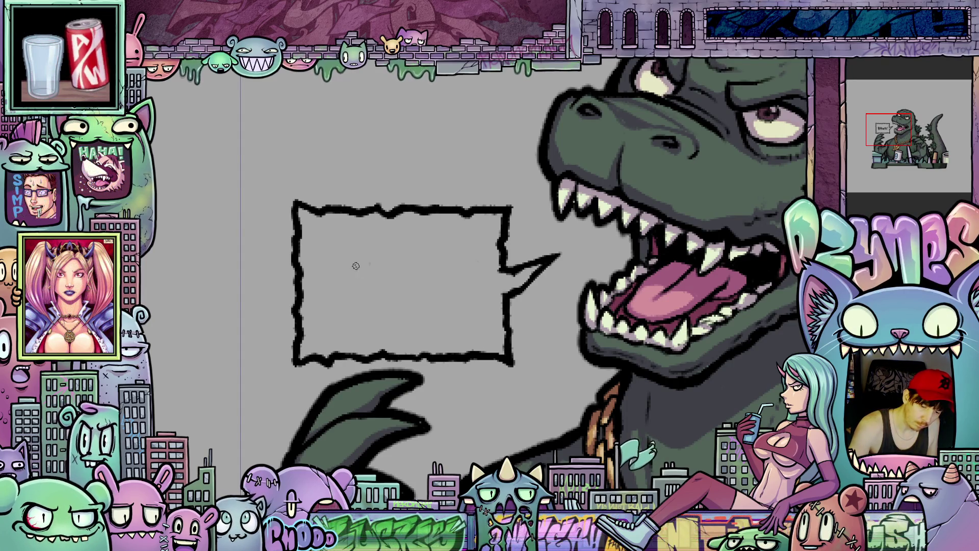